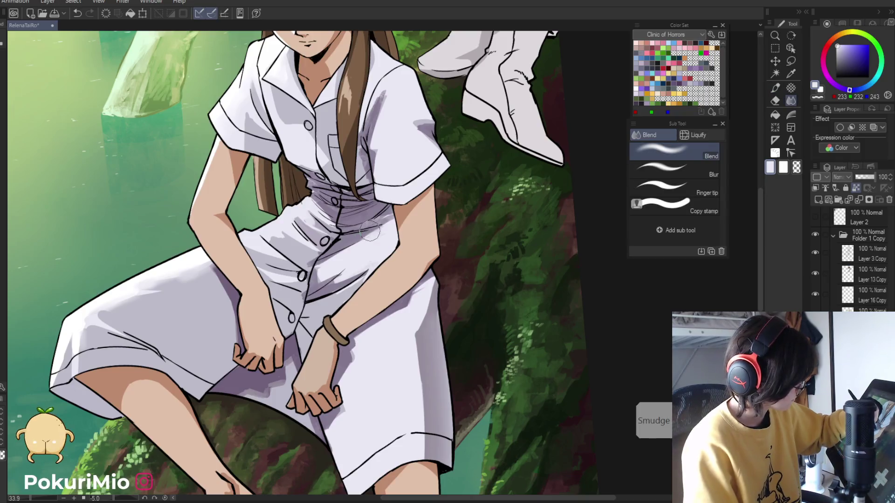
Straighten the canvas view and paint the light shirt colour over the dark marks
key("alt")
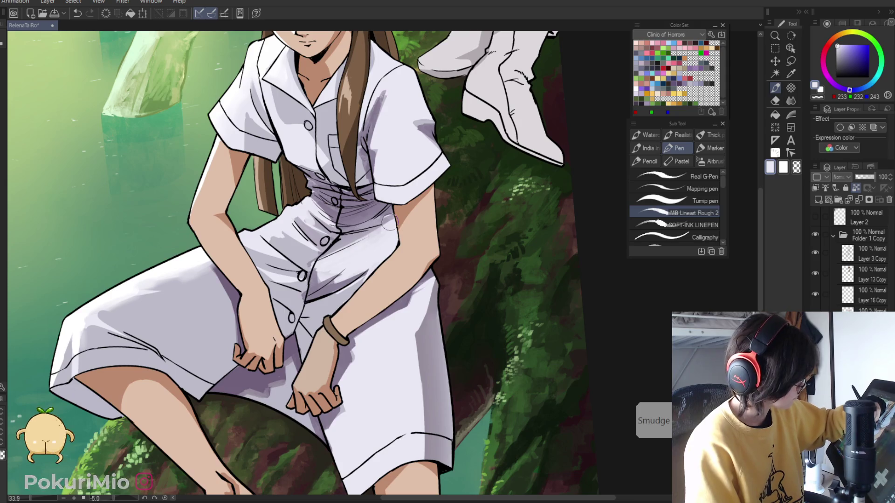
left_click(262, 262, "ctrl+alt")
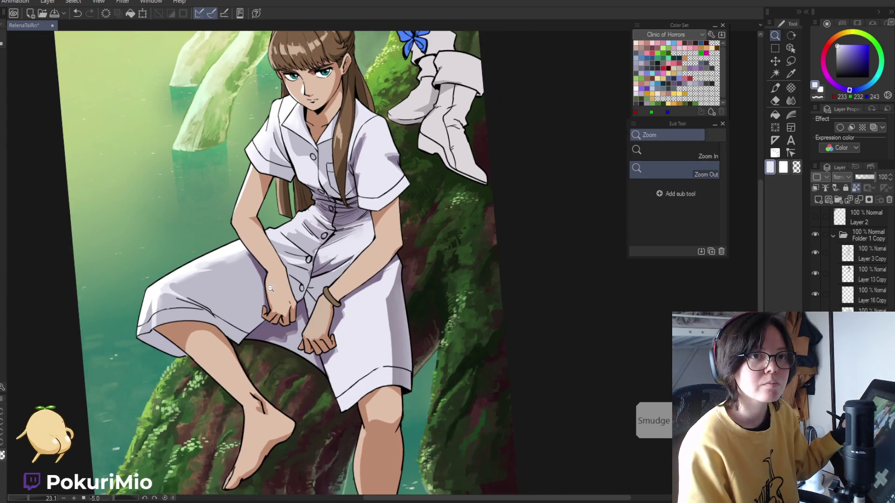
key("ctrl+@")
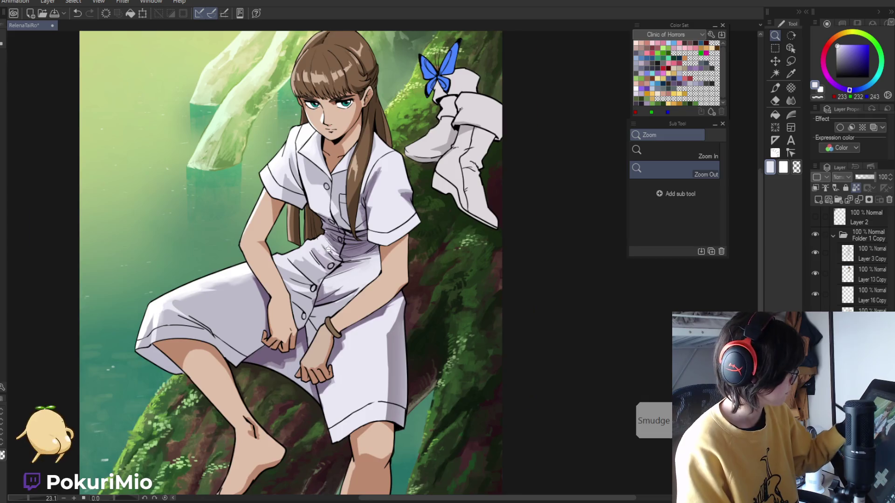
left_click(326, 249, "alt")
key("p")
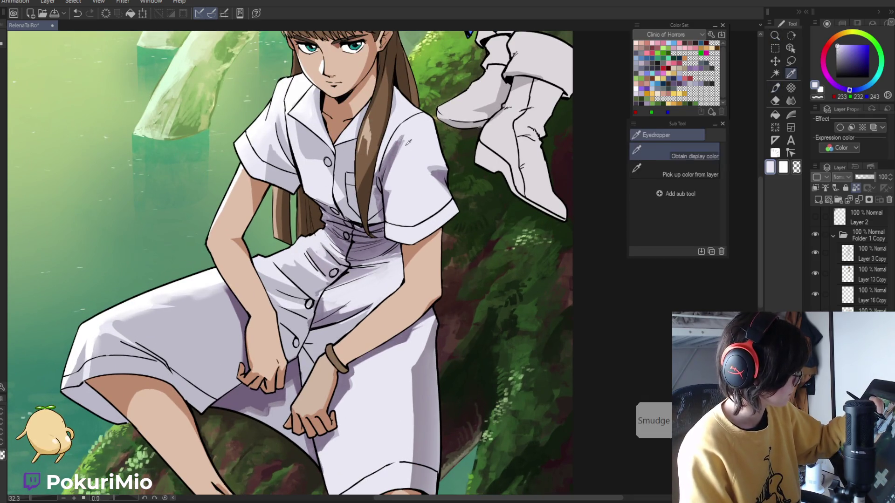
left_click(392, 150, "alt")
left_click_drag(399, 130, 387, 192)
Blend the repainted shirt area smooth, then reframe on the face and shirt
key("j")
key("p")
key("j")
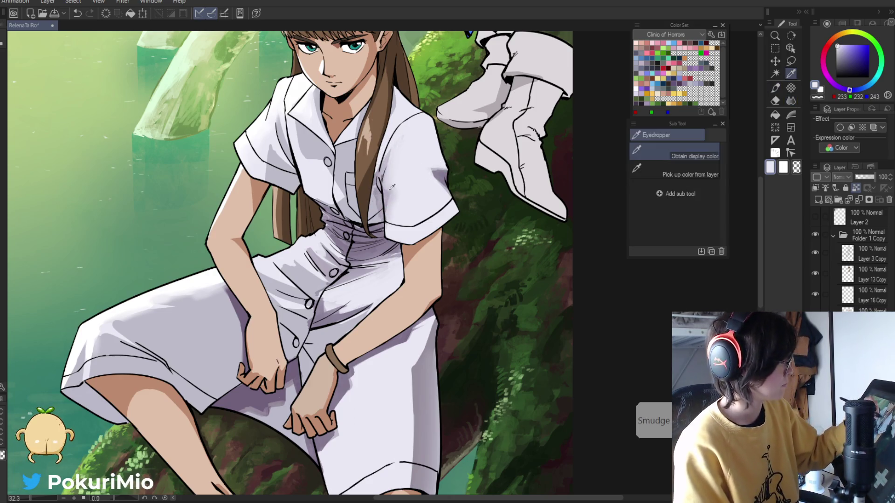
key("p")
key("ctrl+minus")
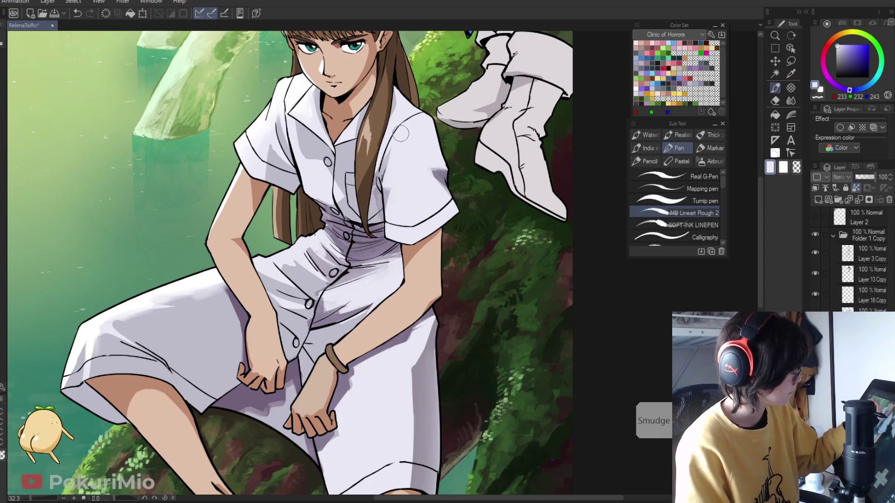
scroll(336, 133, "up", 5)
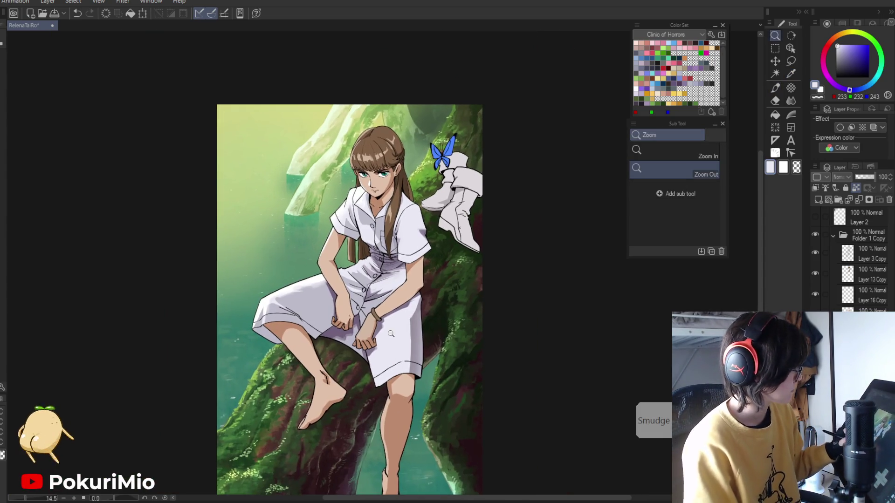
left_click(507, 244, "alt")
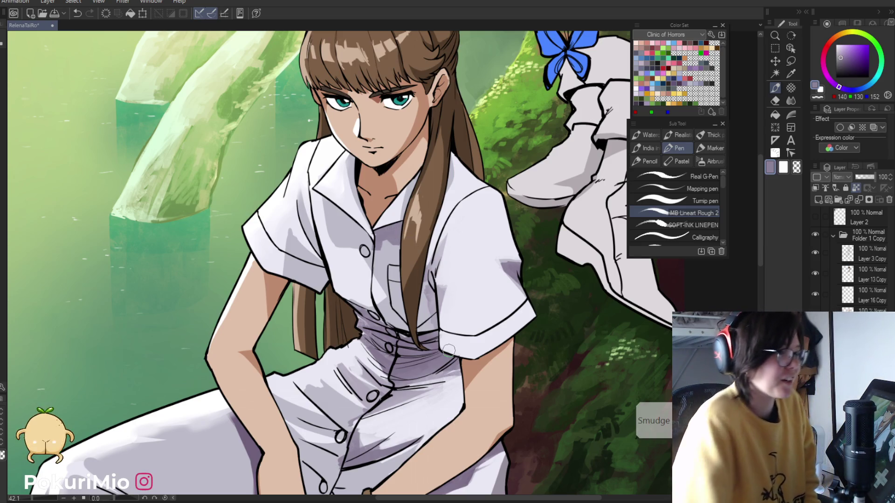
Smooth the shirt's lavender-grey shadows using sampled lavender, shadow and white tones
left_click(384, 242, "alt")
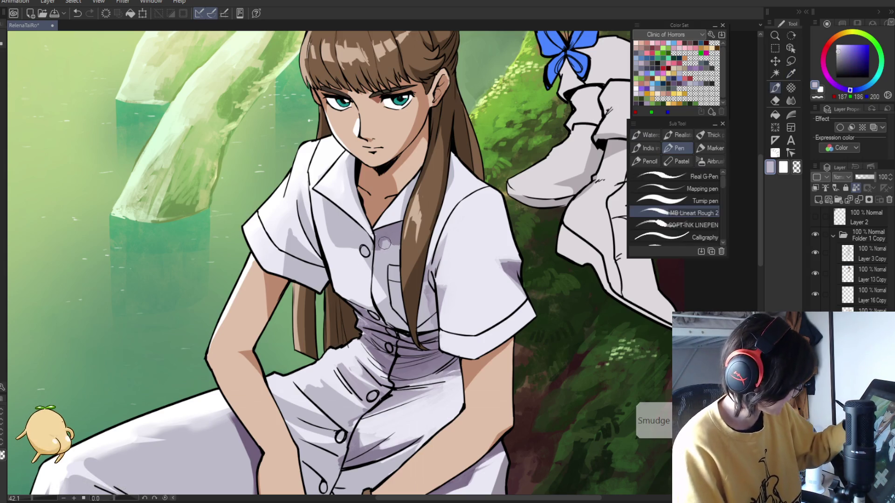
left_click(378, 250, "alt")
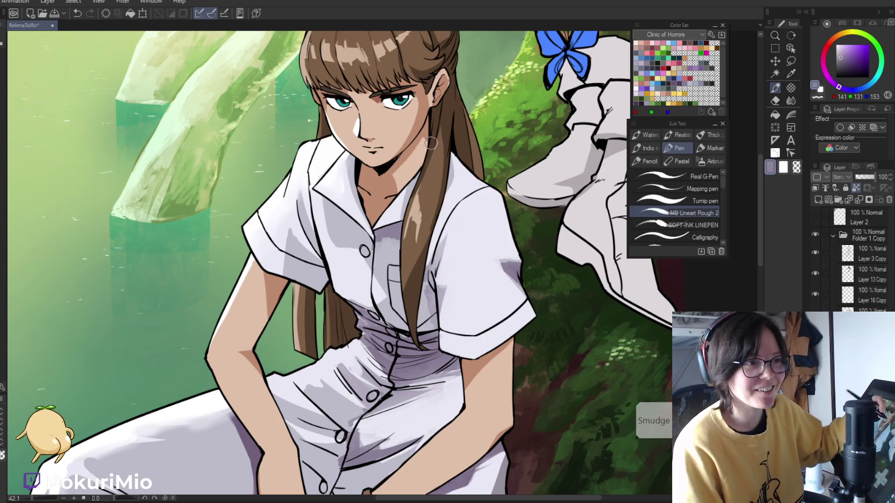
left_click(445, 193, "alt")
key("j")
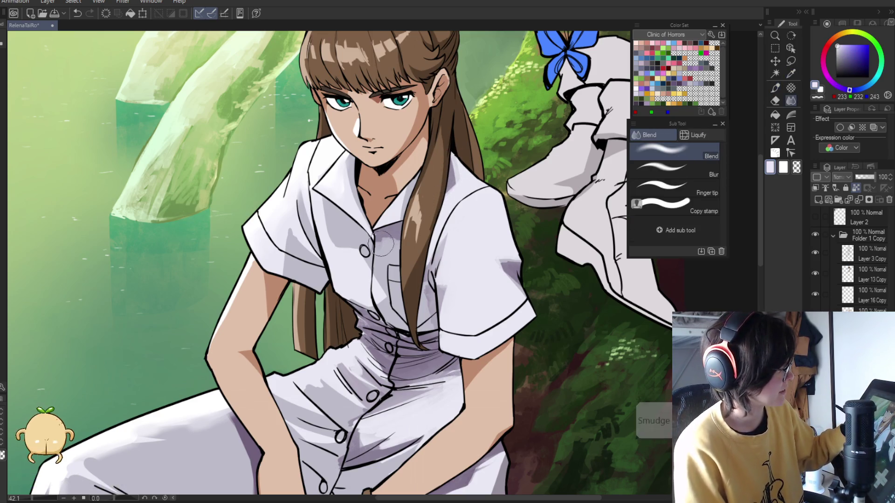
left_click(378, 201, "alt")
key("p")
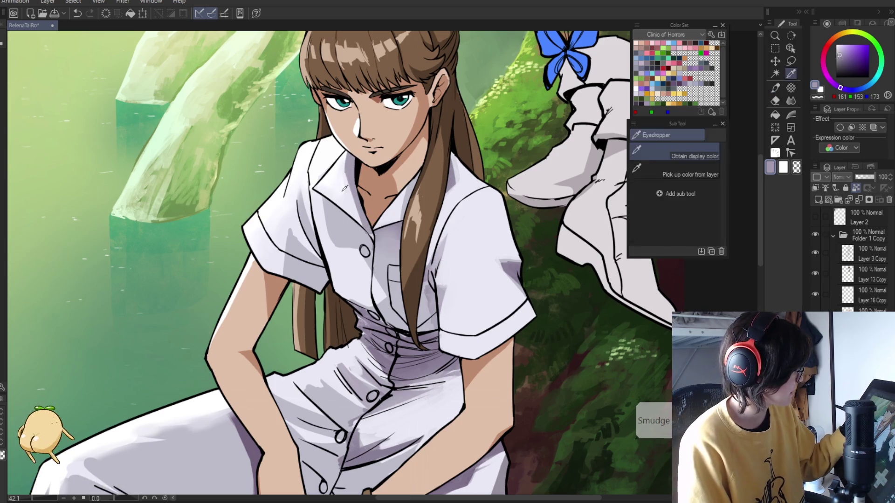
Touch up the white collar and shaded shirt front, checking the overall picture
left_click(343, 162, "alt")
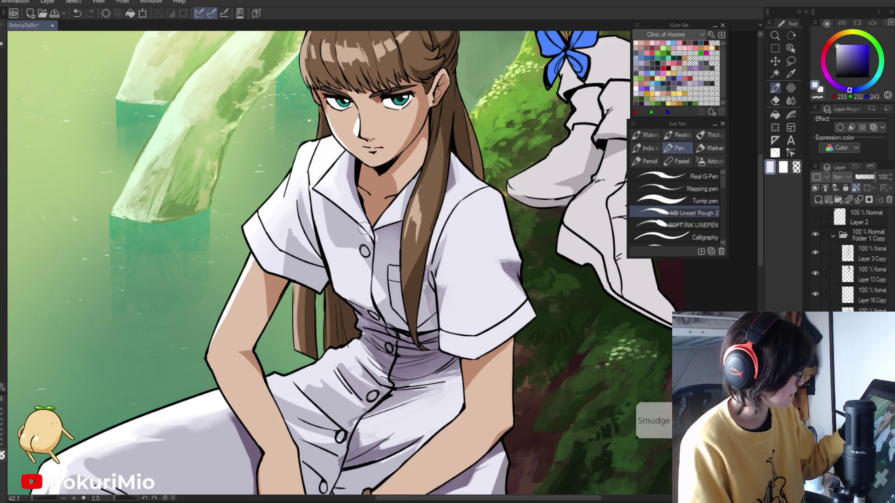
left_click(376, 234, "alt")
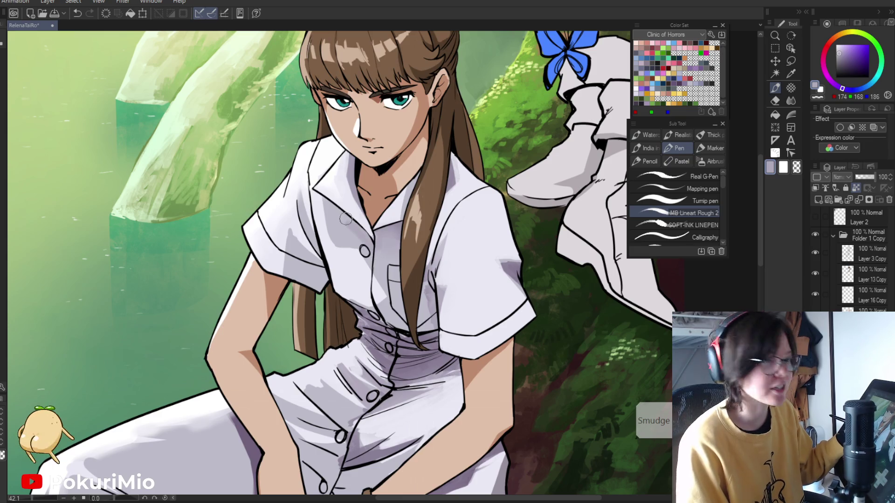
left_click(365, 296, "ctrl+alt")
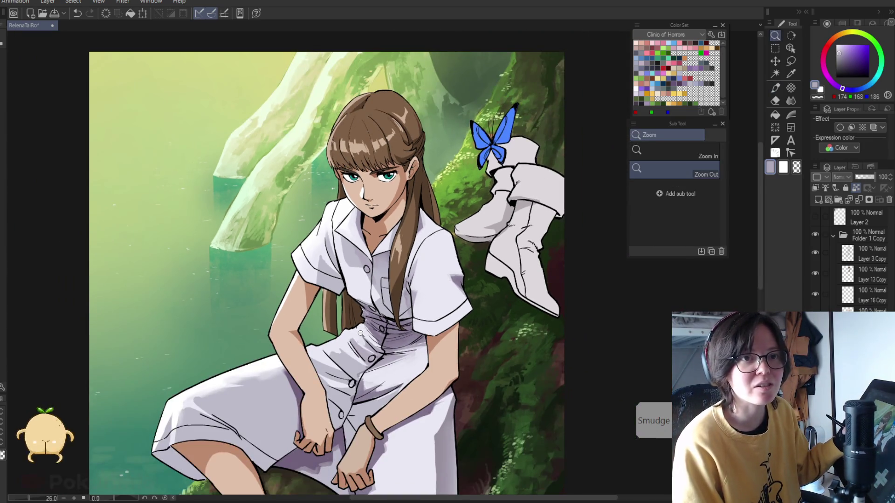
left_click(340, 267, "ctrl")
Rework the shirt's folds, alternating white and darker lavender shirt tones
left_click(355, 236, "alt")
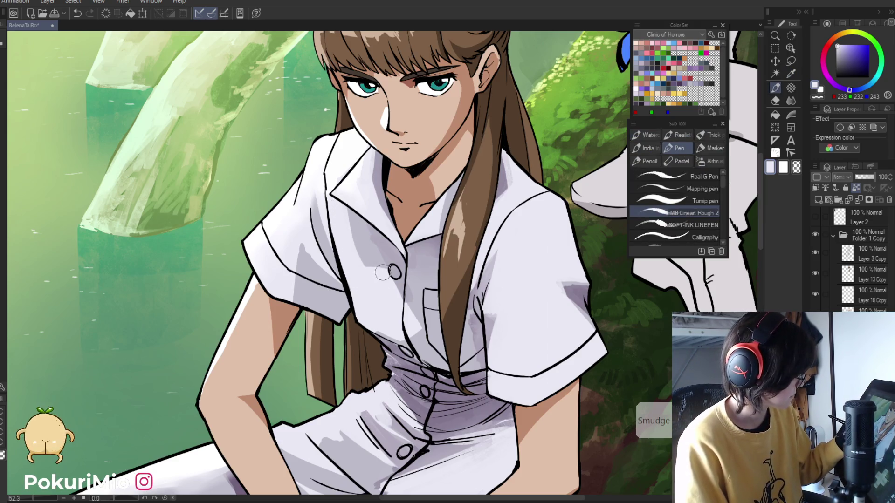
left_click(409, 294, "alt")
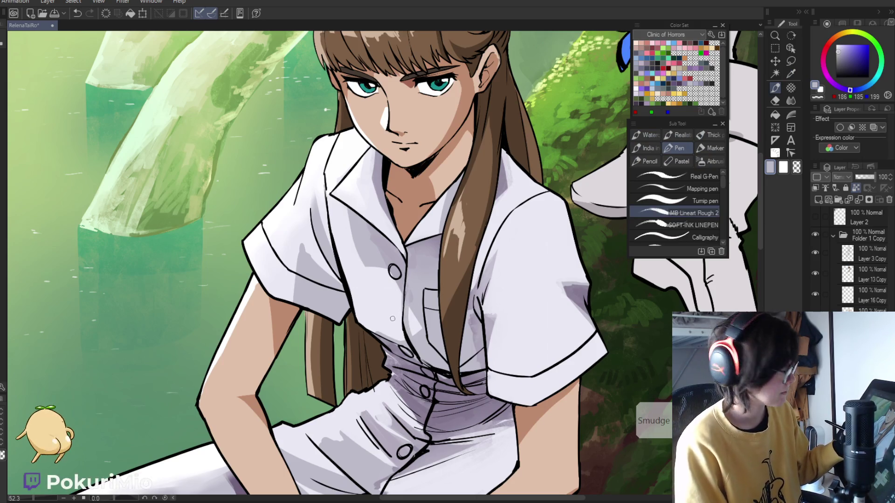
left_click_drag(393, 316, 391, 329)
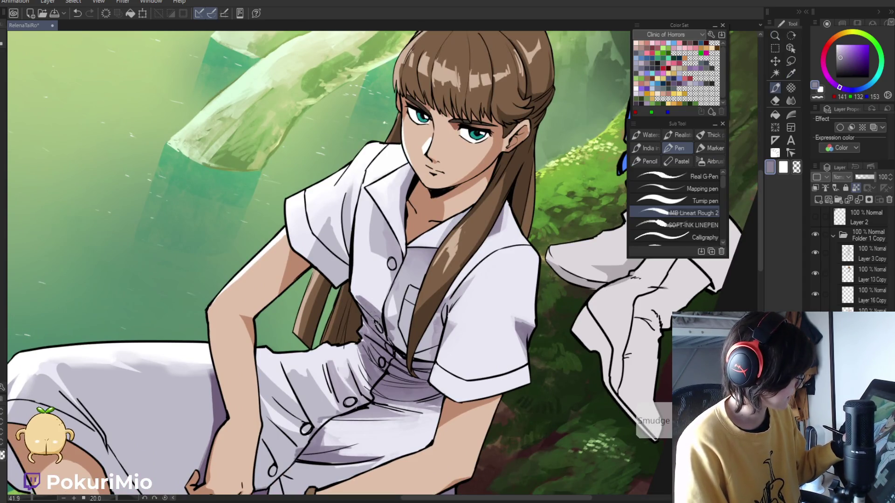
left_click(400, 322, "alt")
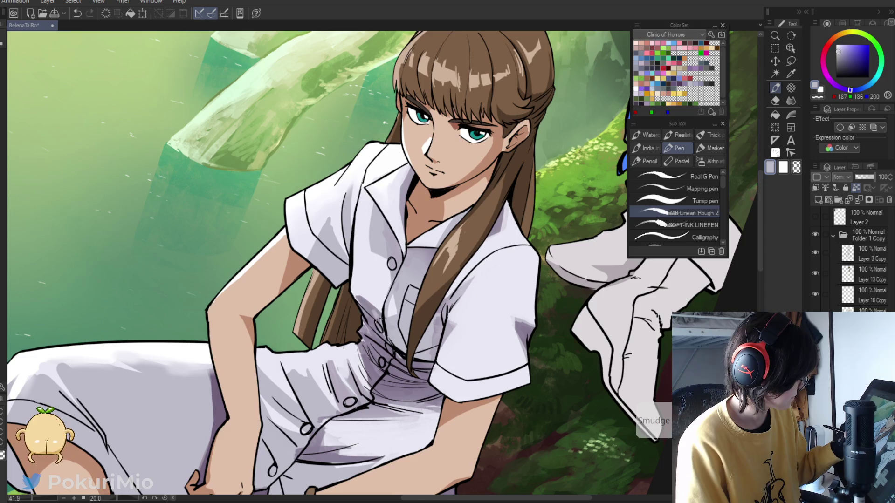
left_click(360, 296, "alt")
left_click(354, 291, "alt")
left_click(384, 224, "alt")
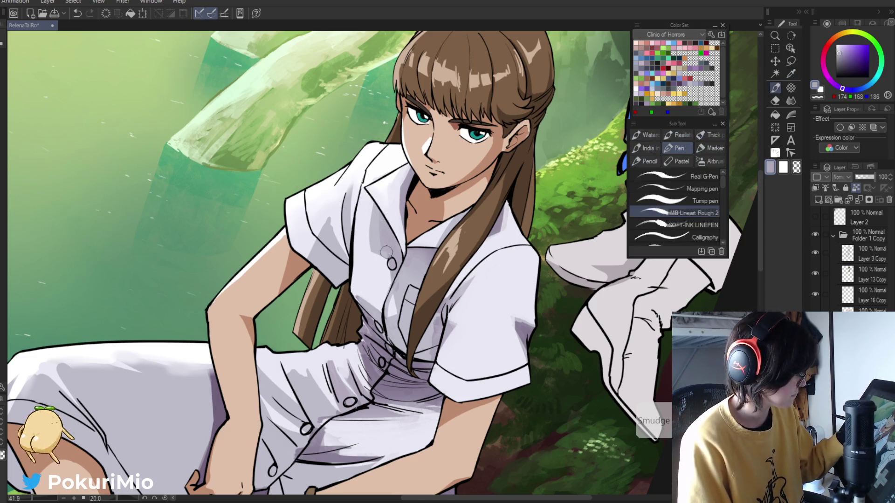
left_click(368, 254, "alt")
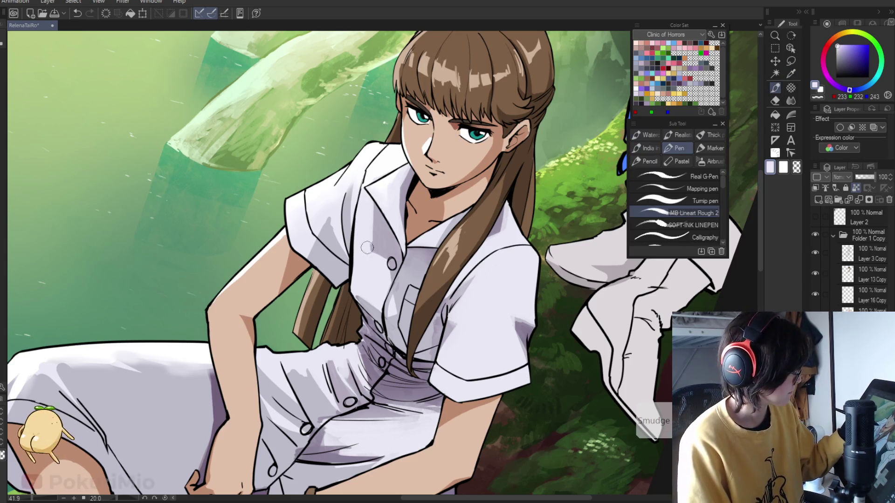
Paint a pure white highlight along the shading on the shirt chest
key("ctrl+0")
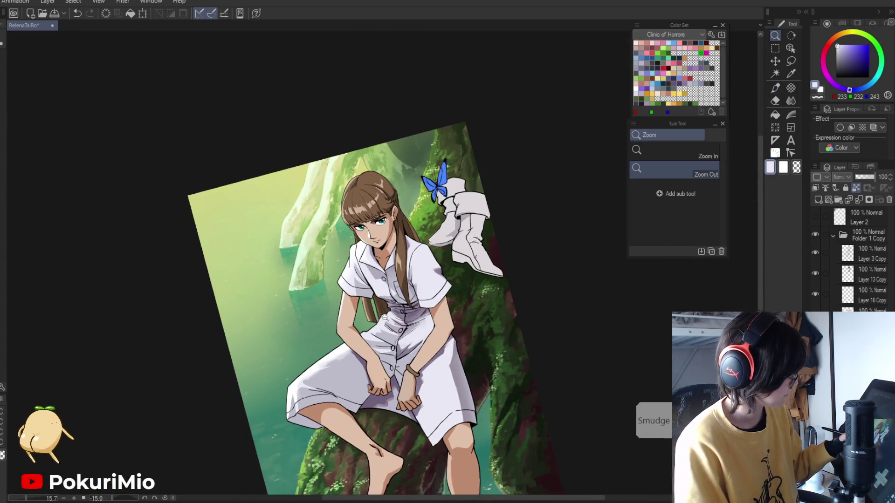
left_click_drag(376, 292, 401, 292)
key("p")
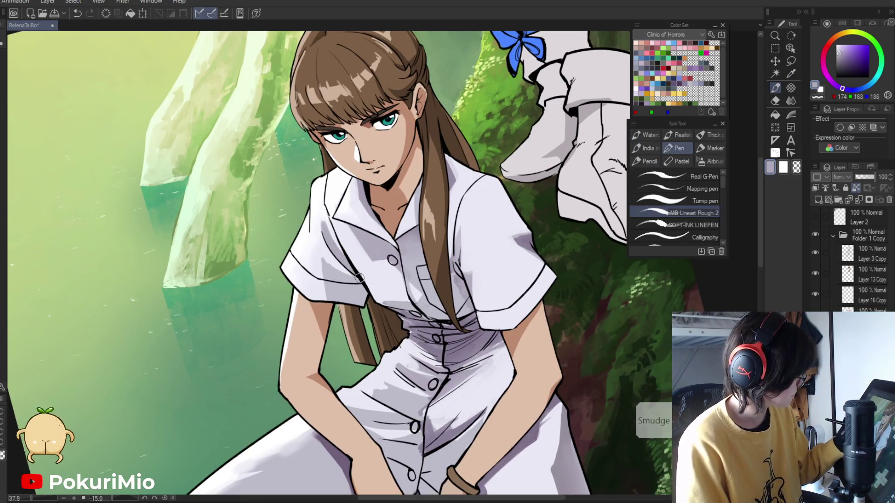
left_click(336, 251, "alt")
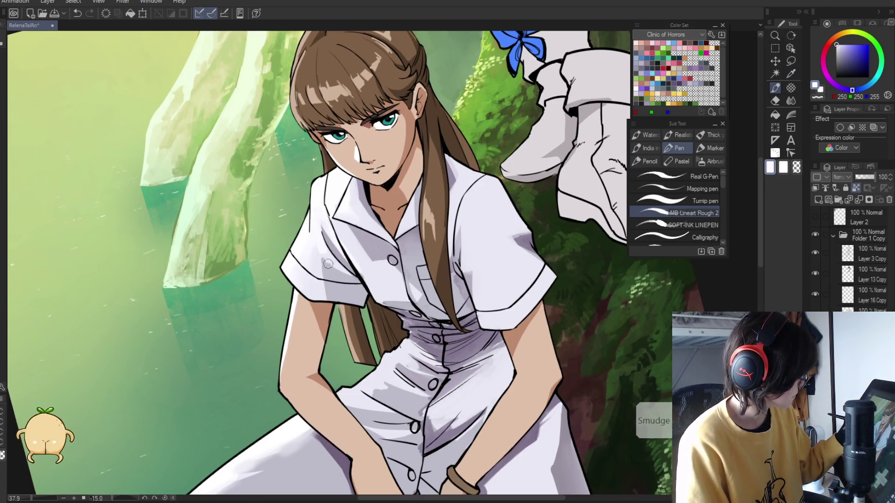
key("alt")
left_click(367, 264, "alt")
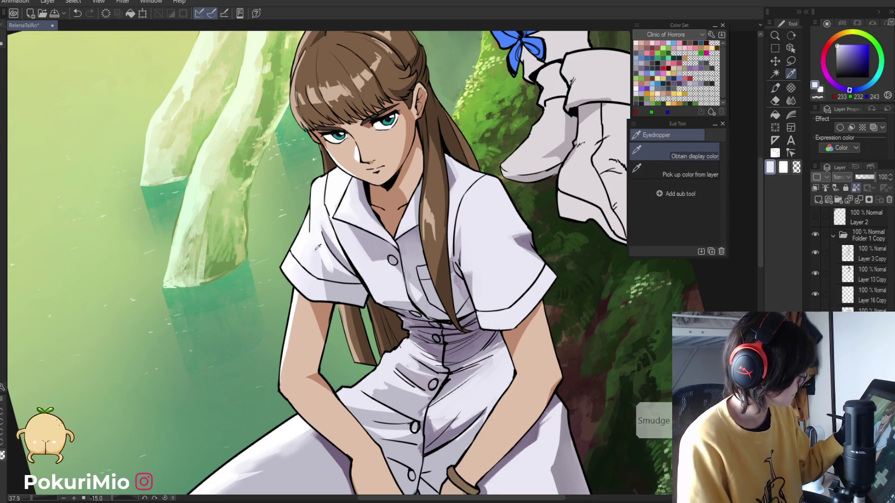
left_click(321, 192, "alt")
left_click_drag(351, 242, 378, 285)
Refine the folds with greyish lavender and darker lavender shadow tones
key("alt")
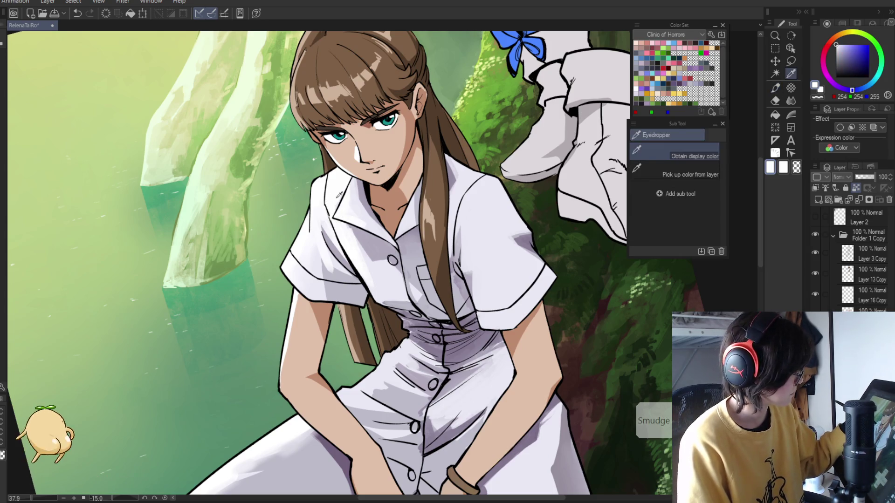
key("alt")
left_click(355, 261, "alt")
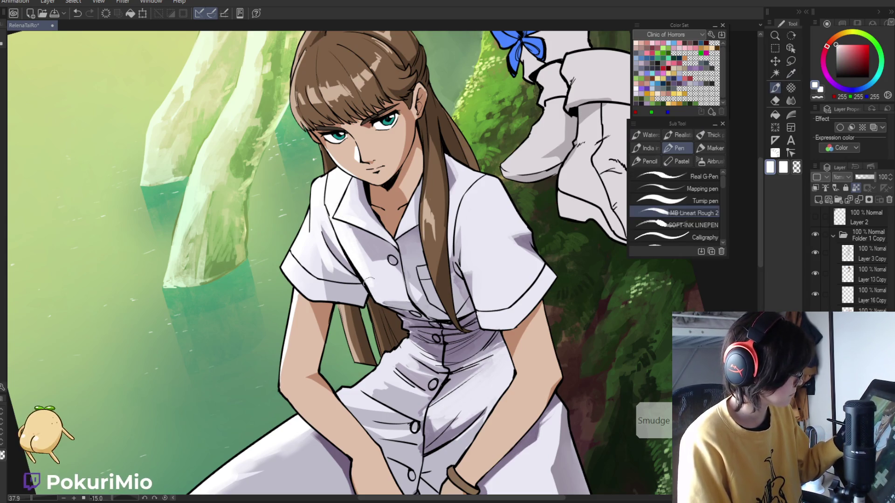
left_click(325, 264, "alt")
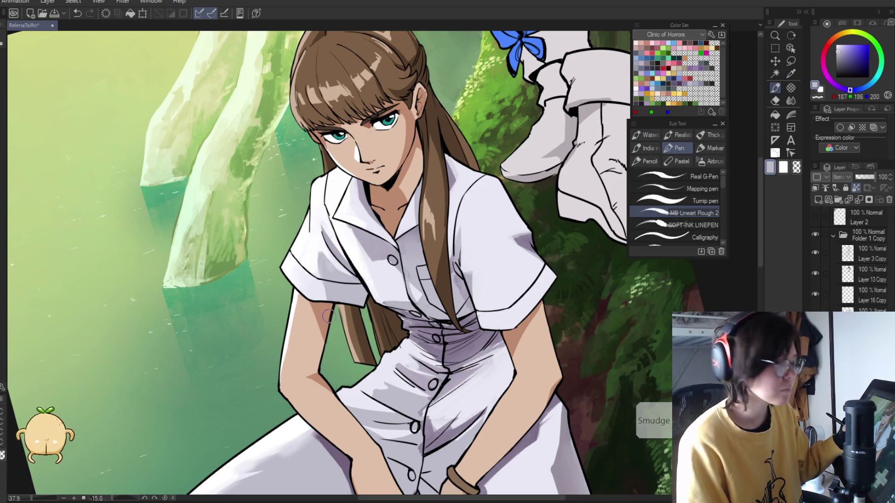
key("alt")
left_click(426, 342, "alt")
left_click(279, 302, "ctrl+alt")
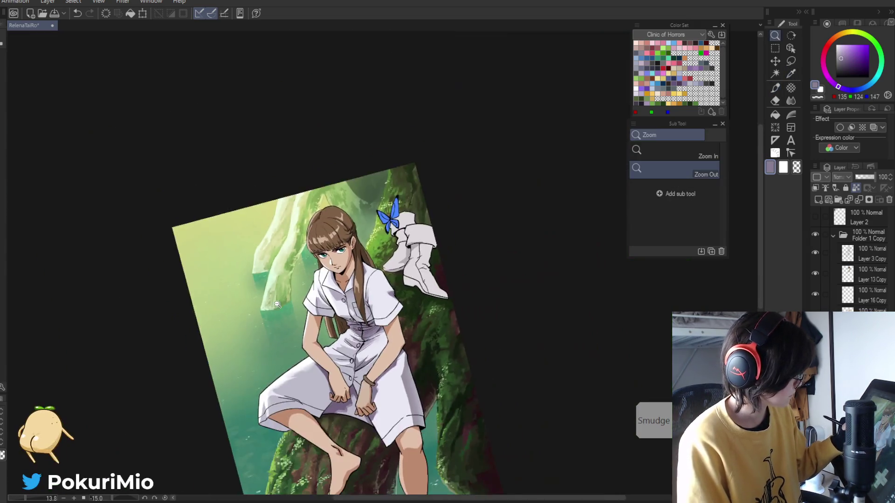
Save the illustration with Ctrl+S
left_click(305, 313, "ctrl")
left_click(322, 240, "alt")
left_click(328, 224, "alt")
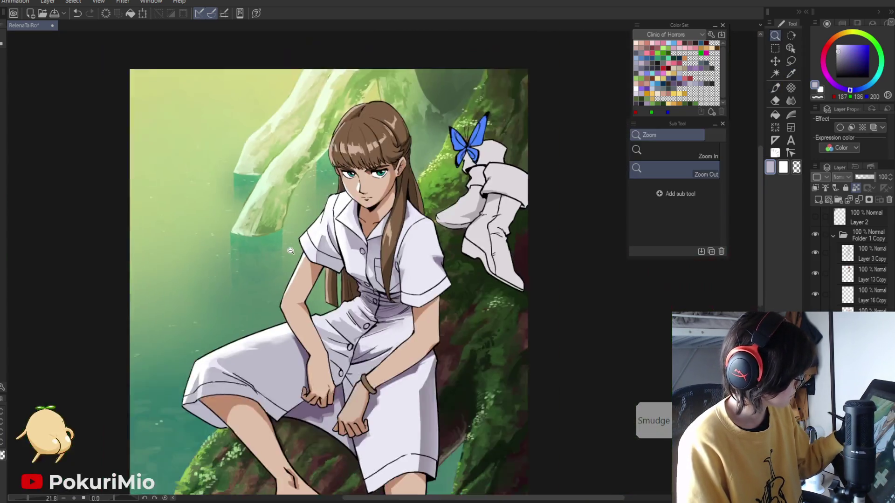
left_click(337, 328, "ctrl+alt")
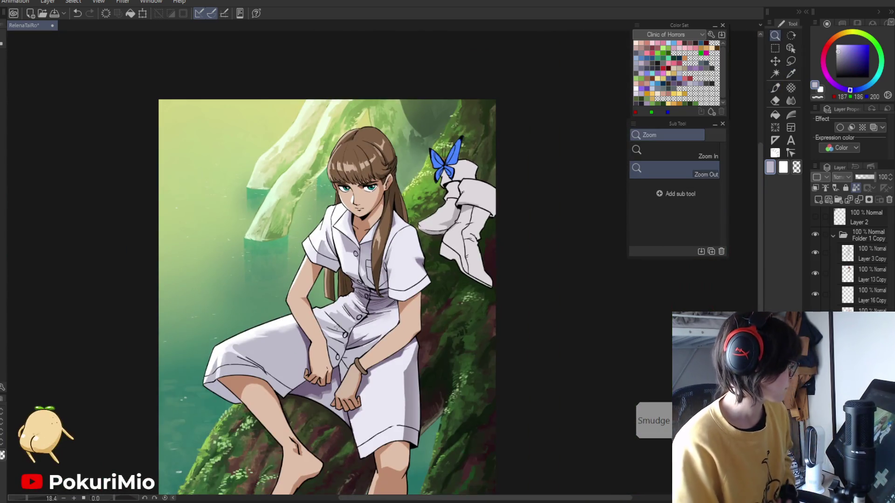
key("ctrl+s")
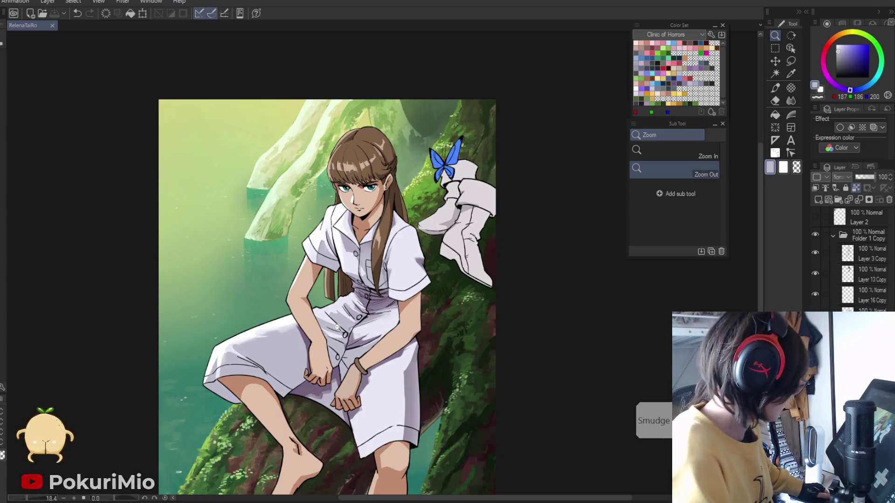
Paint grey shading strokes on the shirt near the sleeve
left_click(141, 239)
scroll(280, 210, "up", 3)
key("p")
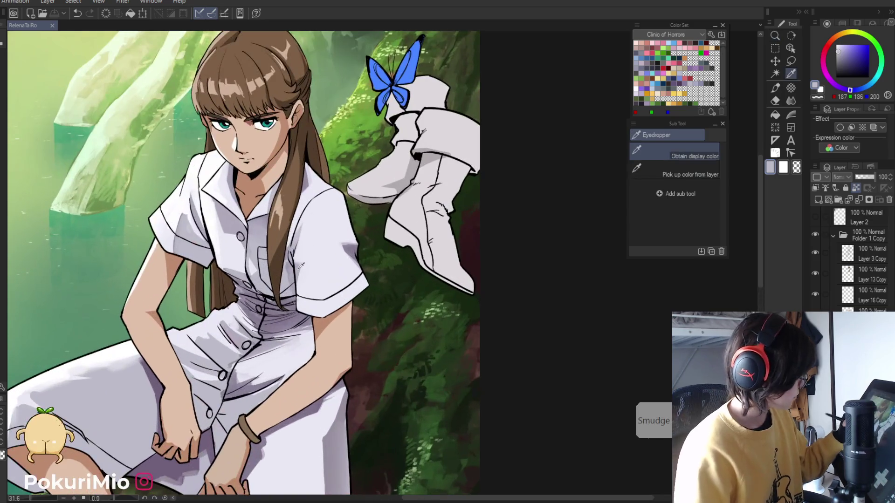
left_click(337, 207, "alt")
mouse_move(341, 211)
left_mouse_down()
mouse_move(324, 229)
mouse_move(322, 261)
left_mouse_up()
left_click(328, 220, "alt")
mouse_move(328, 219)
left_mouse_down()
mouse_move(334, 235)
mouse_move(342, 219)
mouse_move(362, 287)
mouse_move(326, 268)
mouse_move(329, 308)
mouse_move(348, 292)
left_mouse_up()
Extend the grey shading down toward the waist and sleeve
scroll(274, 418, "down", 5)
scroll(292, 332, "up", 5)
key("p")
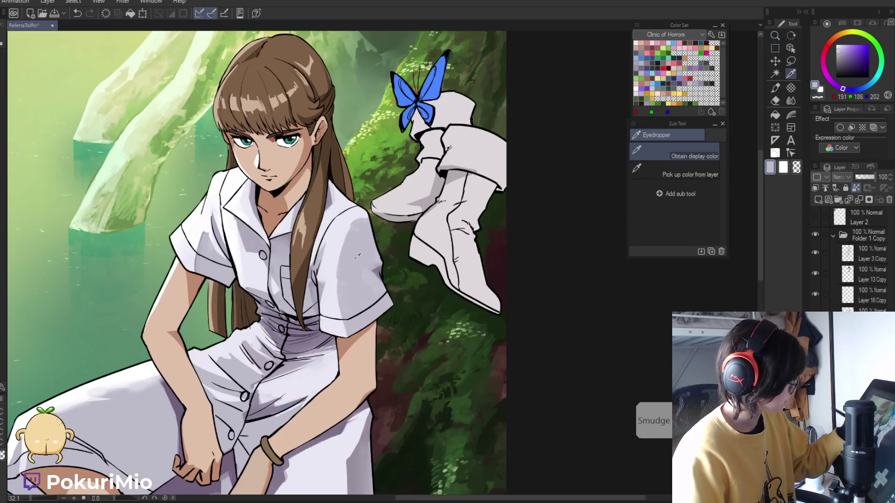
left_click_drag(345, 224, 326, 328)
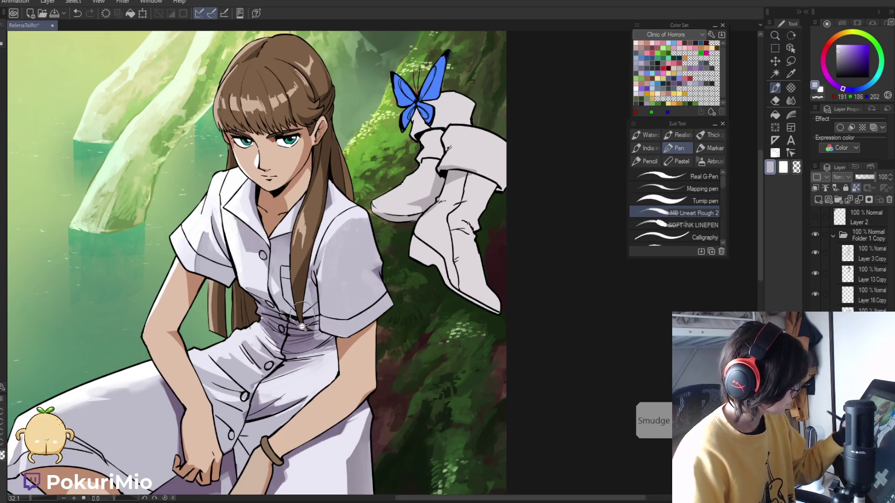
key("slash")
scroll(301, 312, "down", 3)
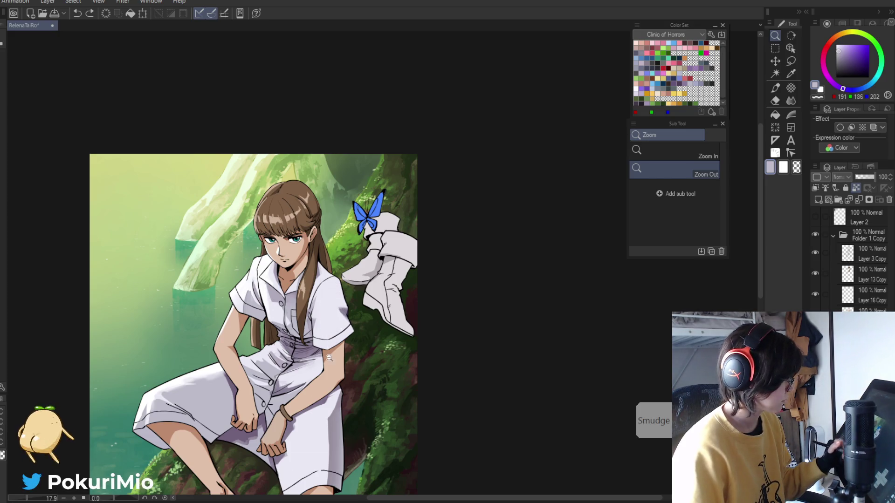
scroll(333, 369, "up", 4)
key("i")
key("p")
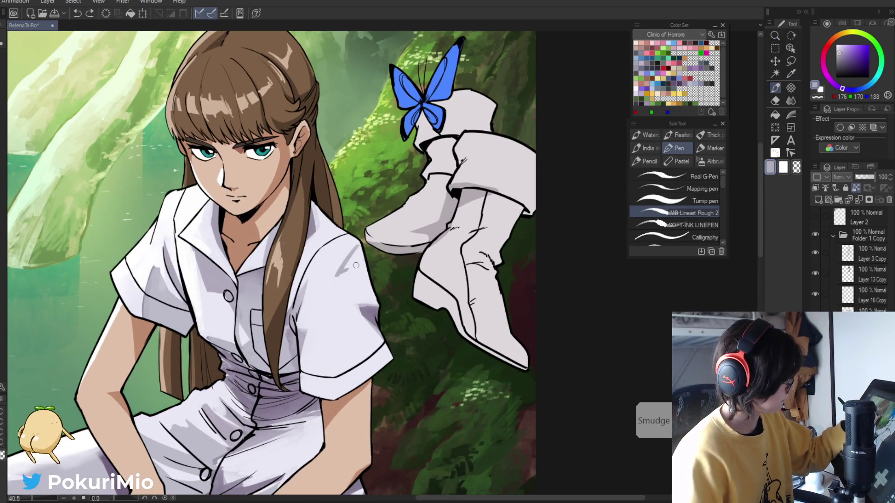
Paint a grey-lilac shading stroke on the chest between light and shadow dress tones
left_click(363, 262, "alt")
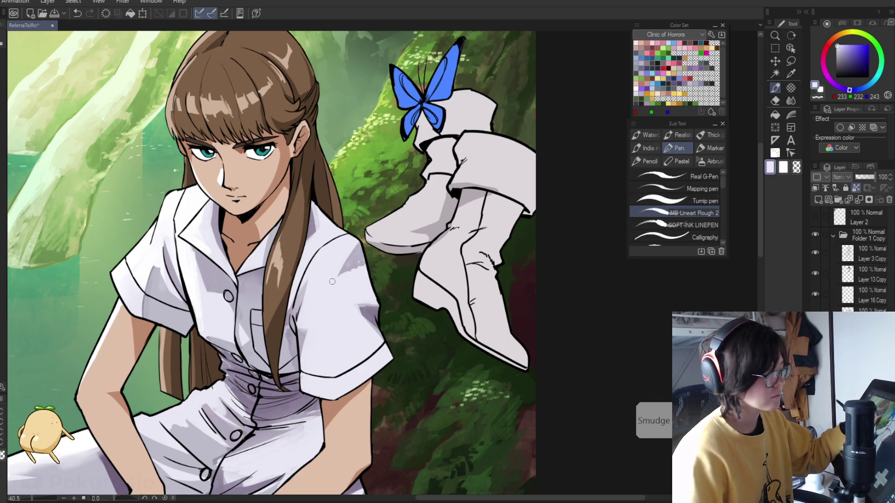
left_click(351, 249, "alt")
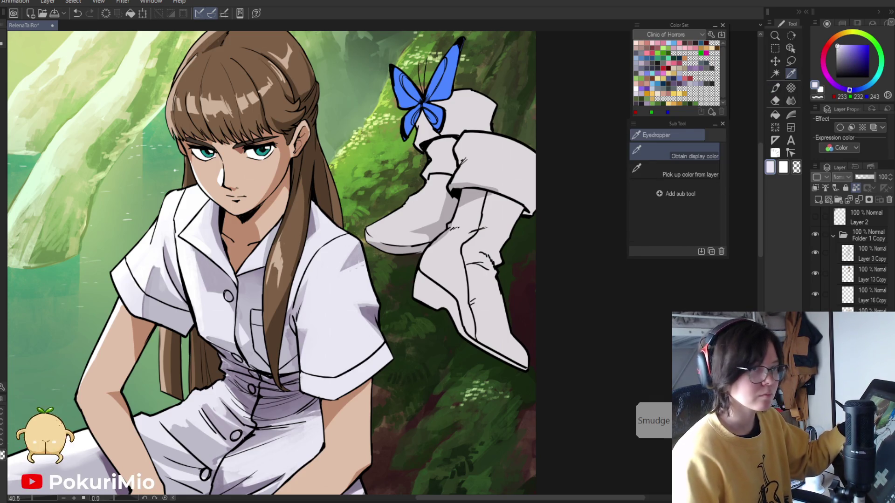
left_click(347, 253, "alt")
left_click_drag(338, 253, 329, 262)
left_click(345, 265, "alt")
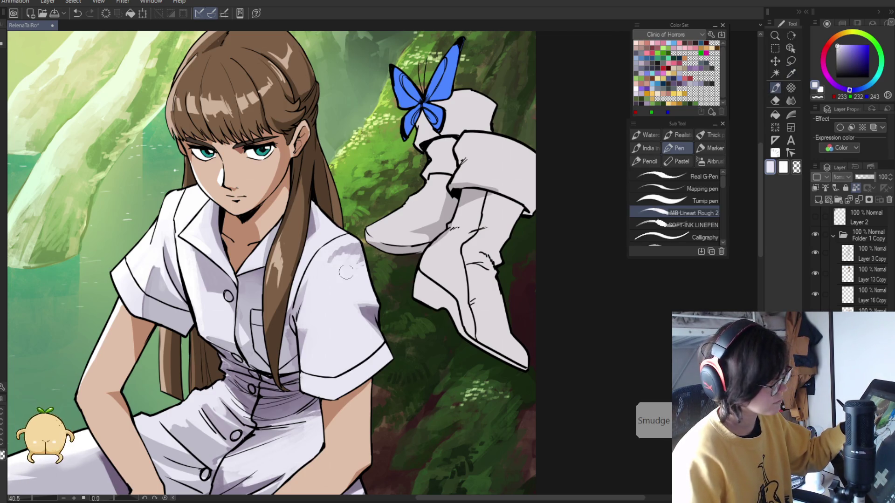
left_click(357, 249, "alt")
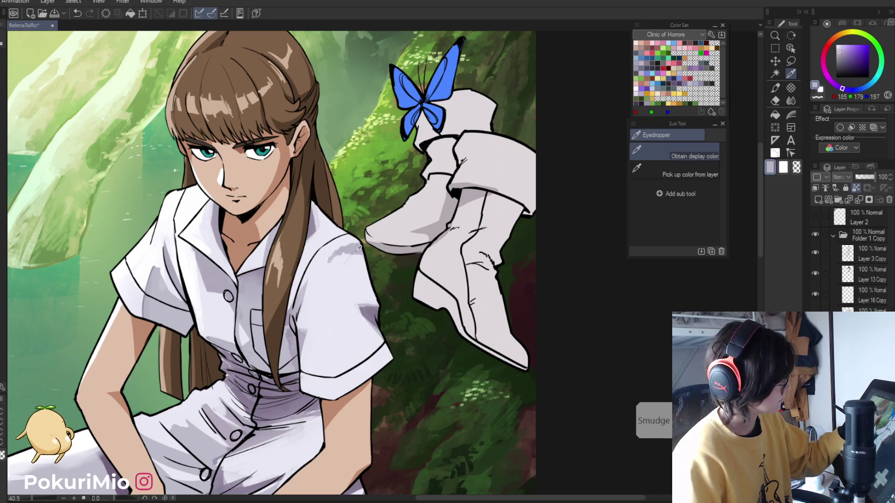
left_click(337, 260, "alt")
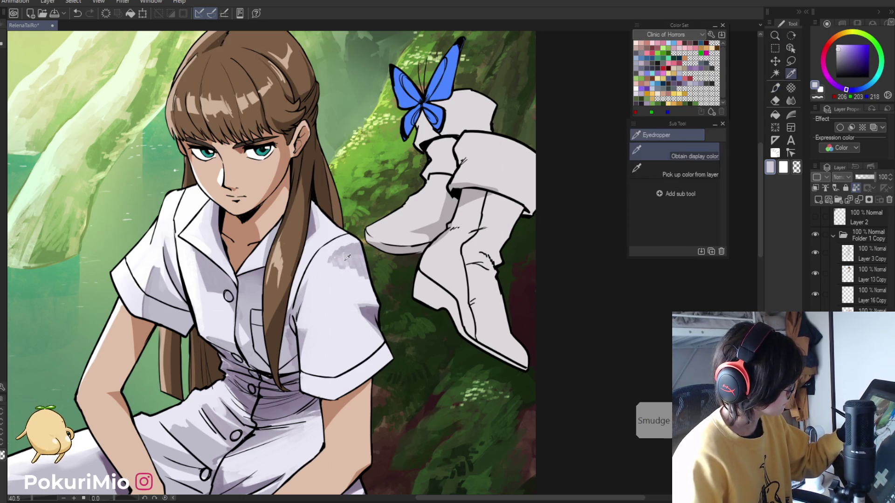
left_click(334, 268, "alt")
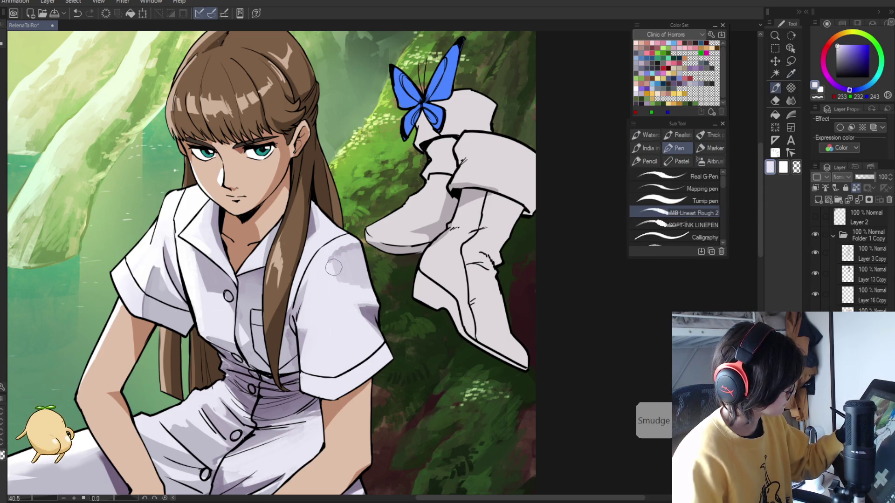
Move in on the waist, sampling white, grey and darker shadow tones of the dress
mouse_move(354, 280)
left_mouse_down()
mouse_move(271, 257)
mouse_move(244, 410)
left_mouse_up()
mouse_move(262, 311)
left_mouse_down()
mouse_move(286, 338)
mouse_move(286, 263)
left_mouse_up()
left_click(299, 234, "alt")
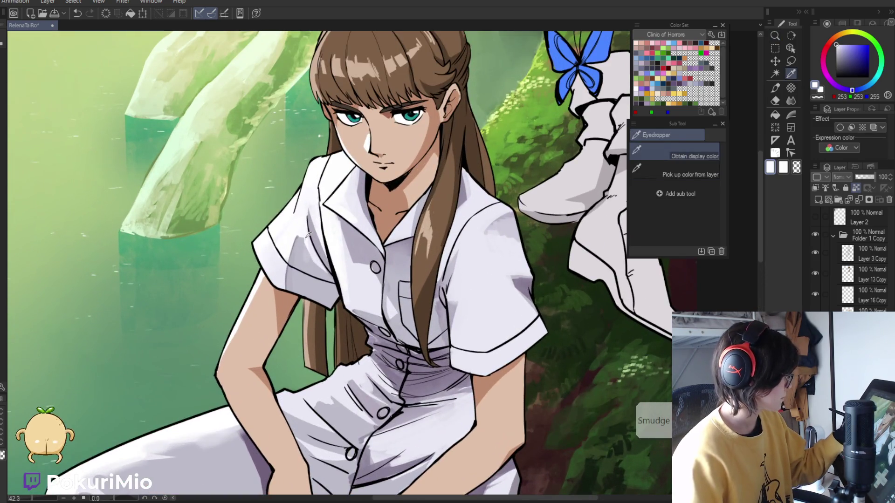
left_click(327, 272, "alt")
left_click_drag(322, 276, 277, 334)
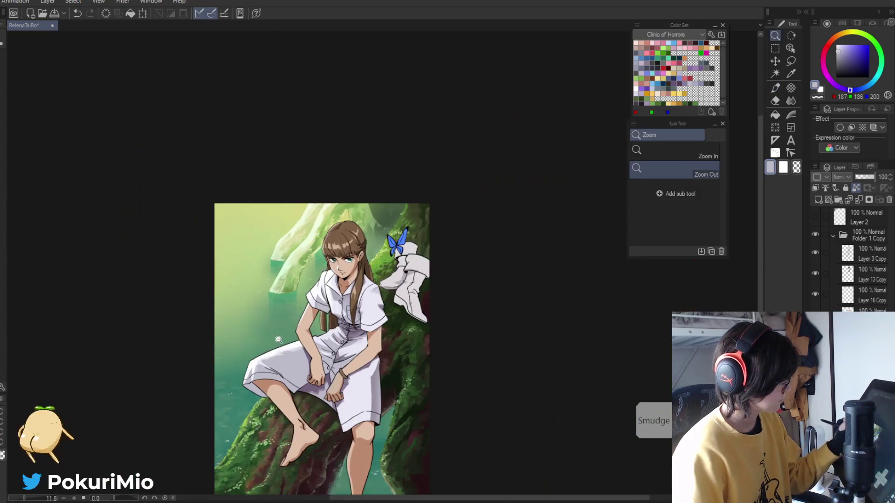
left_click_drag(299, 411, 352, 376)
left_click_drag(365, 332, 383, 329)
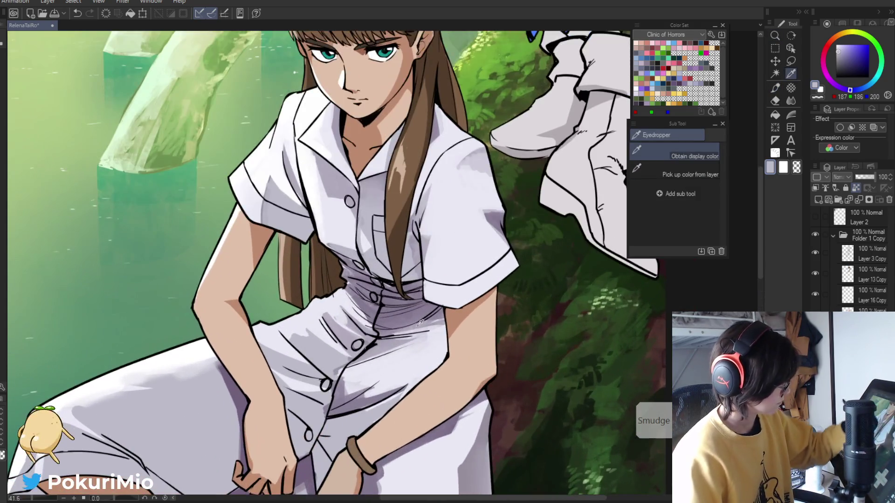
left_click(384, 332, "alt")
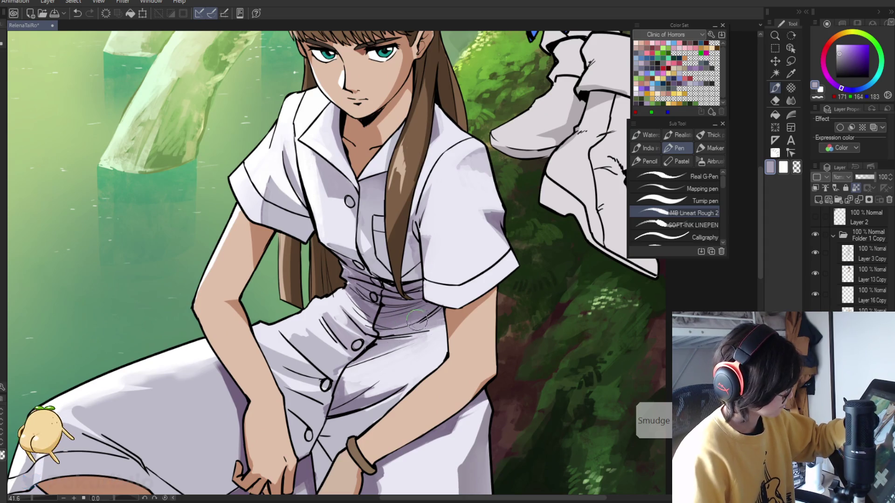
Rotate and reframe the view on the waist, picking light and dark purple-grey dress tones
key("minus")
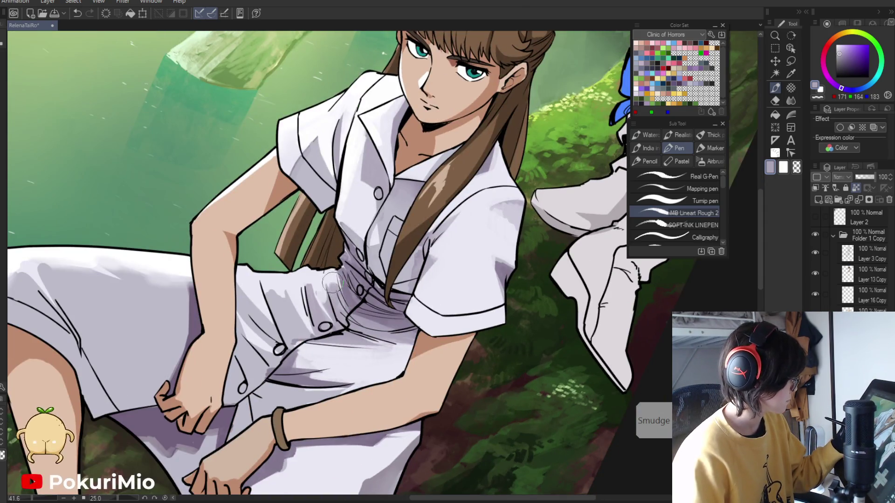
left_click(343, 303, "alt")
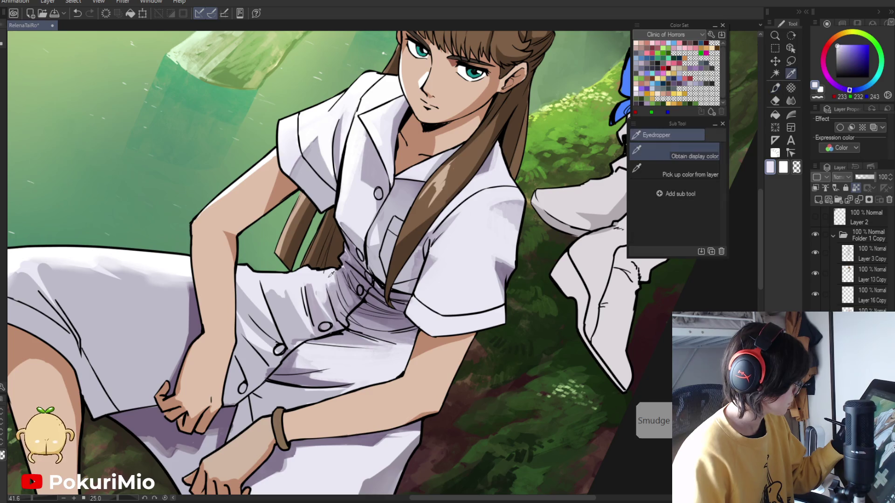
left_click(345, 295, "alt")
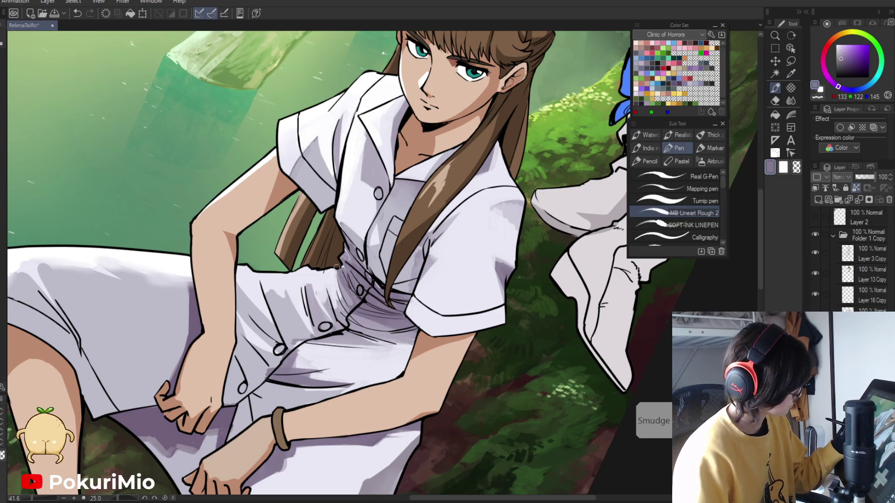
key("ctrl+minus")
key("ctrl+minus")
key("ctrl+minus")
key("minus")
key("minus")
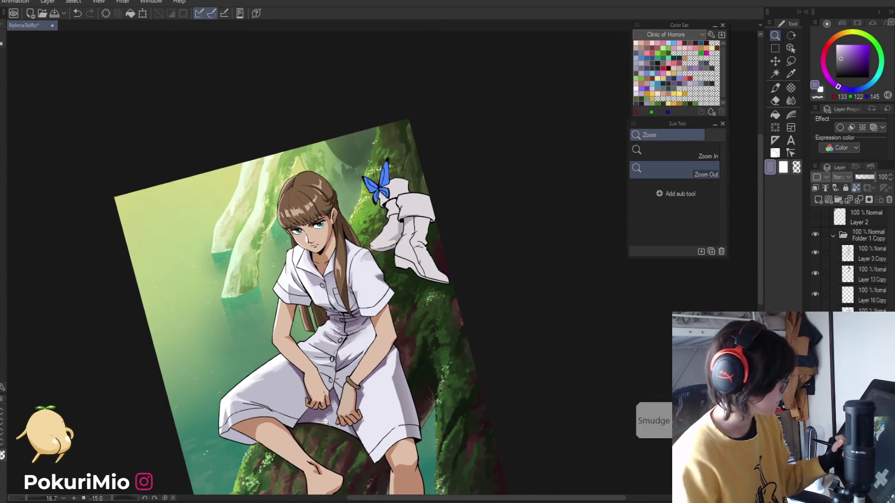
left_click_drag(327, 420, 316, 367)
key("asciicircum")
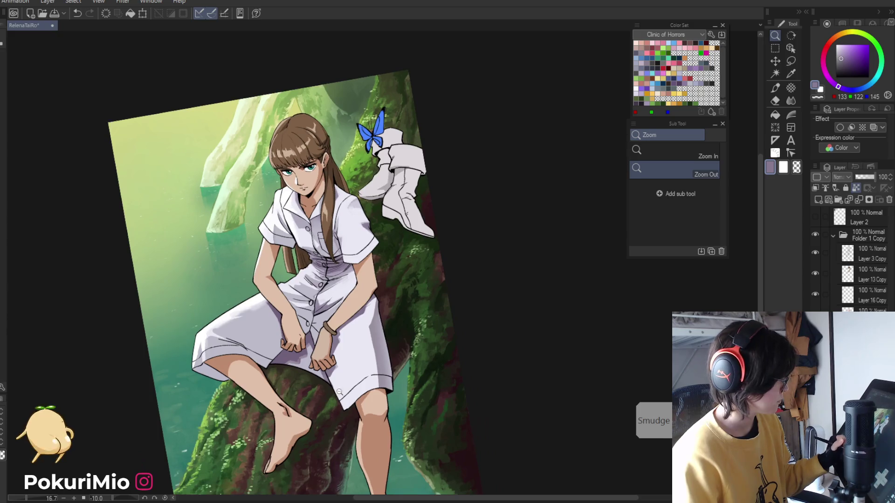
scroll(348, 252, "up", 3)
key("i")
left_click(360, 227)
key("p")
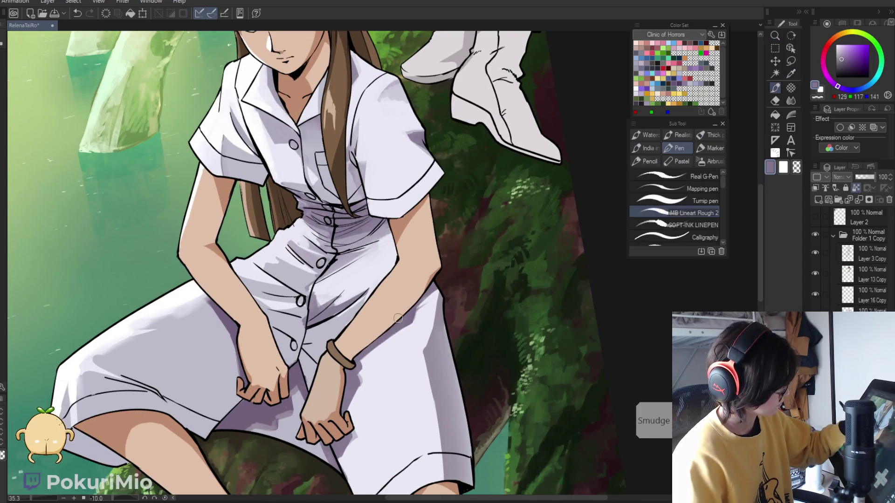
Paint a soft light highlight to the right of the bracelet
key("i")
left_click(399, 327)
key("p")
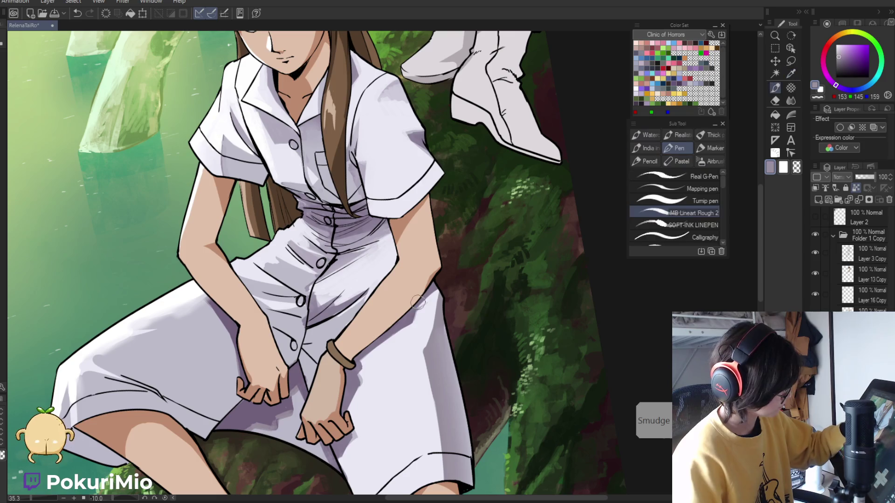
key("i")
left_click(407, 320)
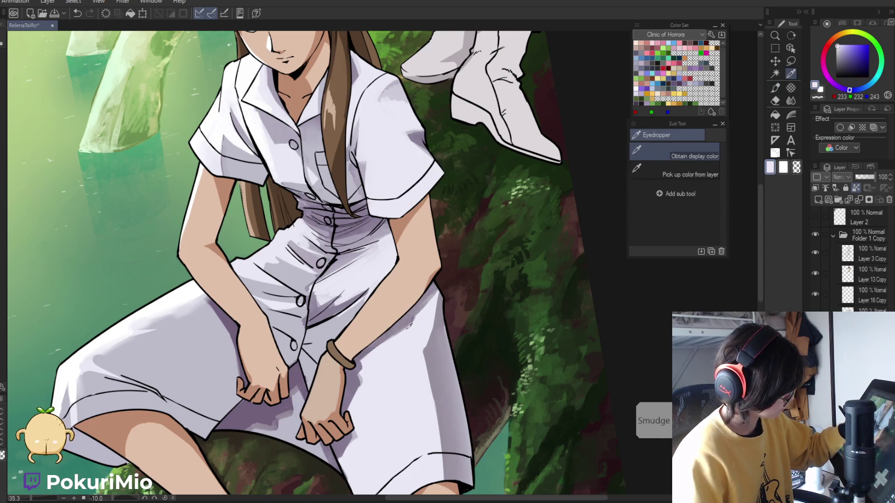
key("p")
key("i")
left_click(408, 318)
key("p")
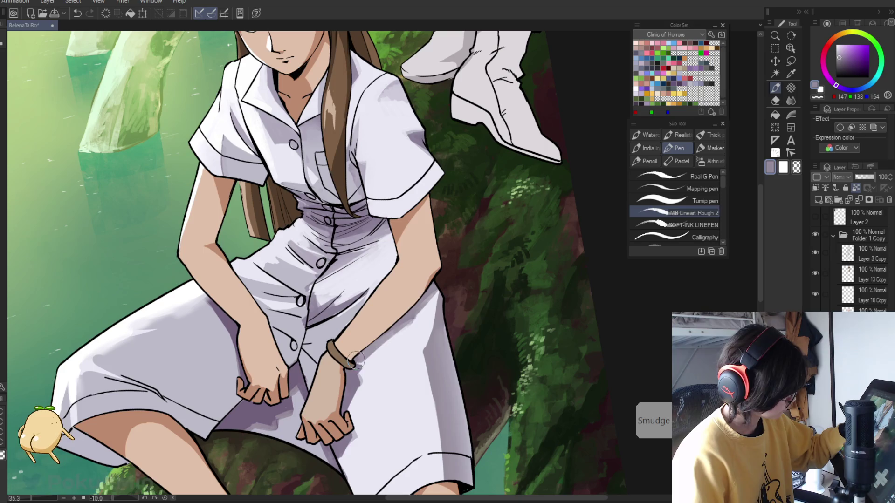
key("i")
left_click(401, 332)
key("p")
left_click_drag(400, 332, 369, 361)
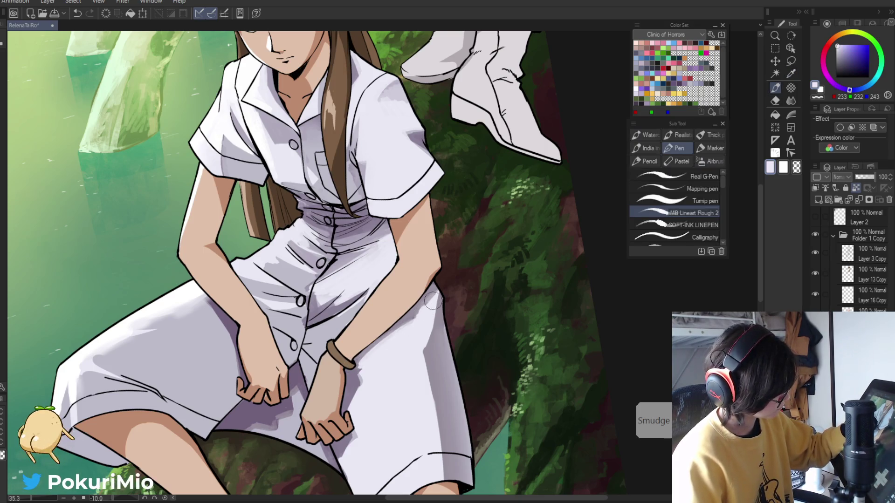
key("alt+space")
left_click(343, 410)
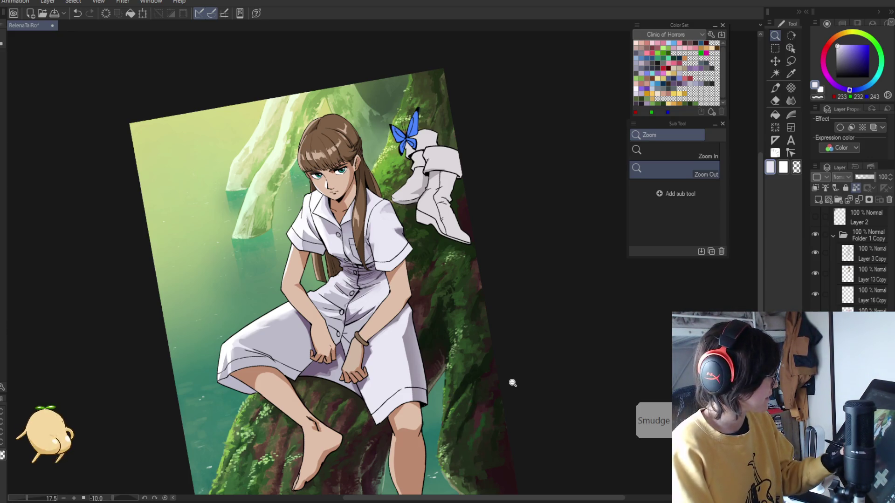
Pick the dress's light lavender and straighten the tilted canvas view
scroll(514, 384, "down", 2)
scroll(414, 260, "up", 3)
key("i")
key("p")
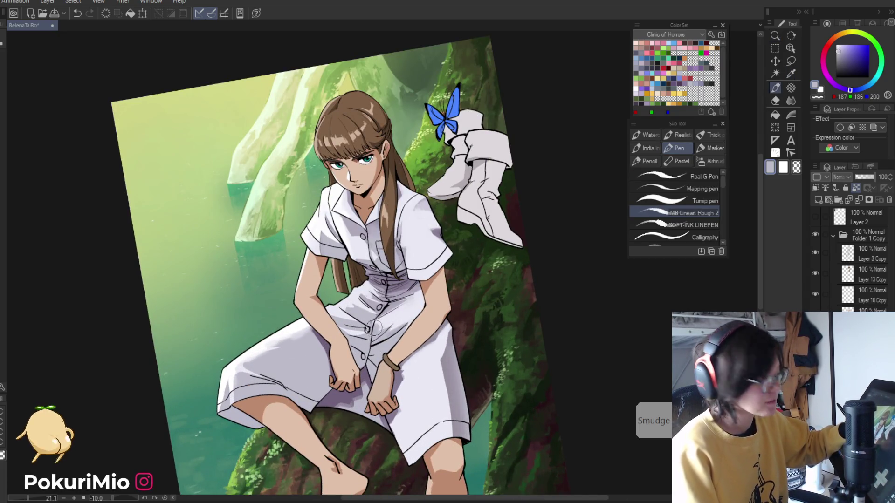
key("i")
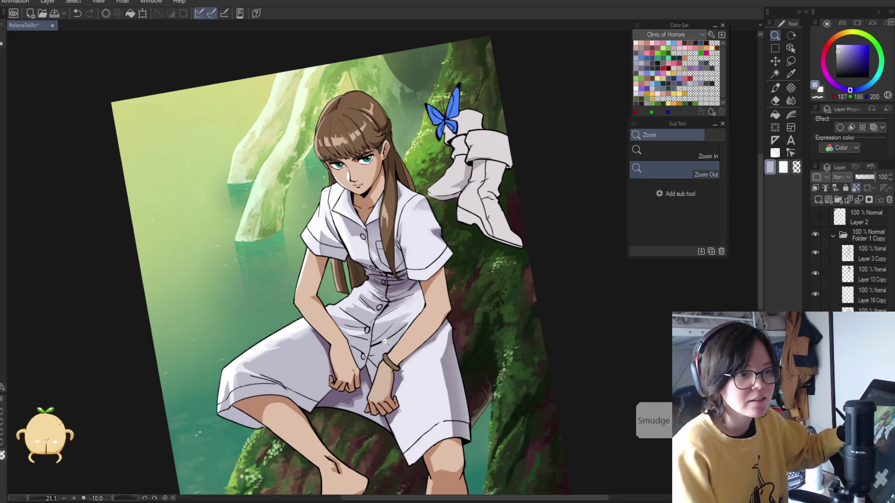
scroll(380, 336, "up", 3)
left_click(420, 274)
key("p")
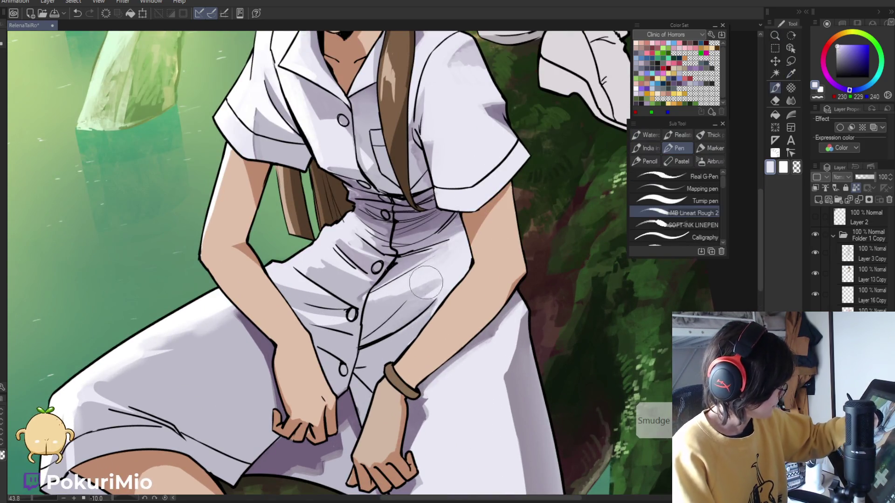
key("ctrl+alt+space")
left_click(303, 402)
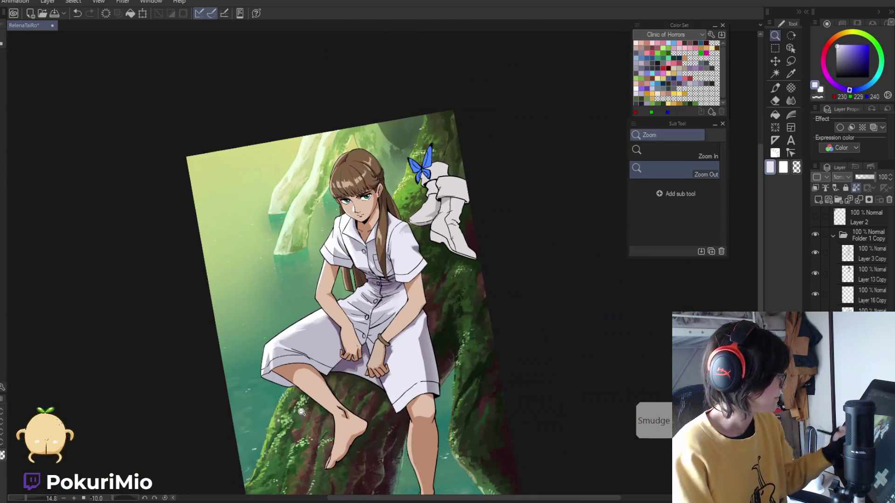
key("ctrl+shift+r")
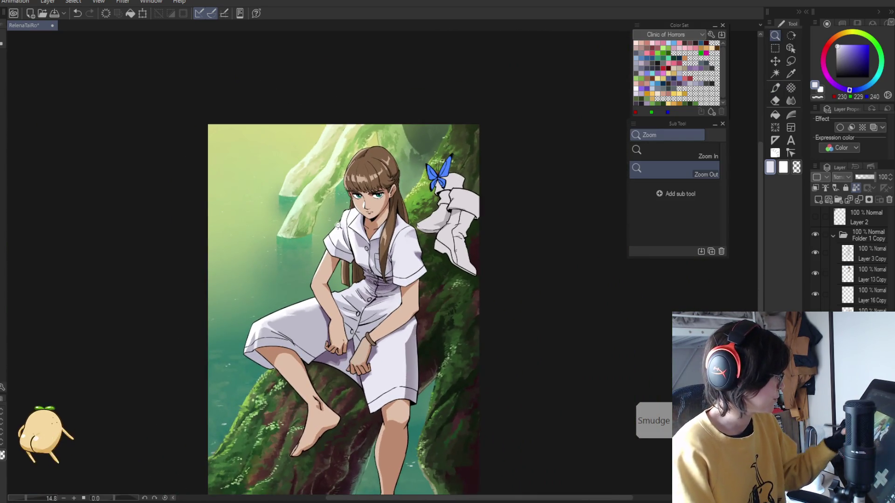
Pick darker and mid lavender shadow tones from the shirt for extra shading
key("i")
scroll(356, 249, "up", 3)
left_click(393, 322)
key("p")
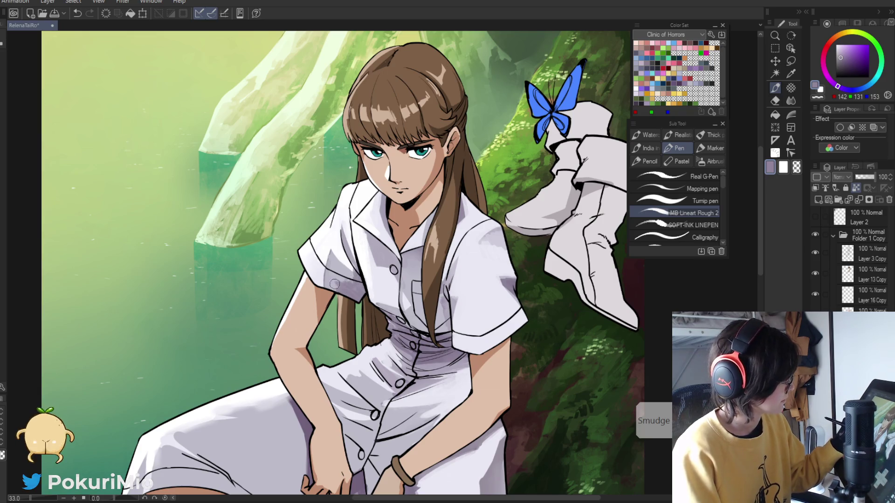
left_click(352, 279, "alt")
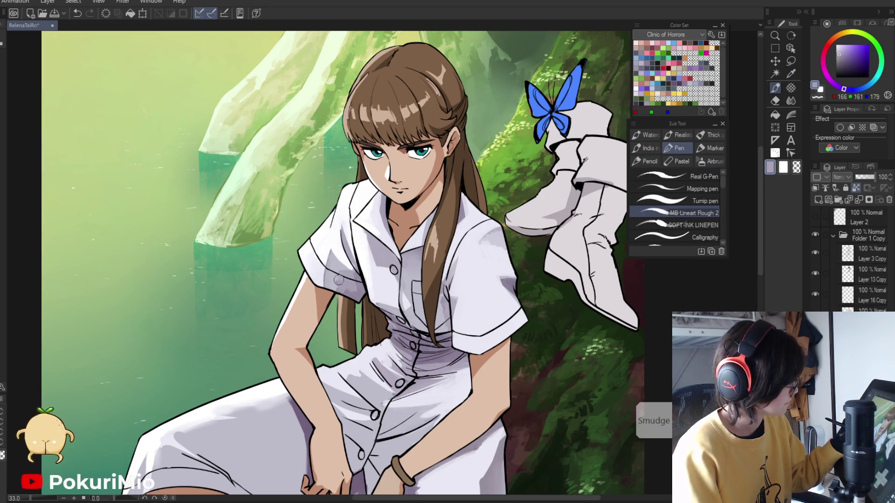
left_click(349, 291, "alt")
key("ctrl+space")
left_click(352, 331, "alt")
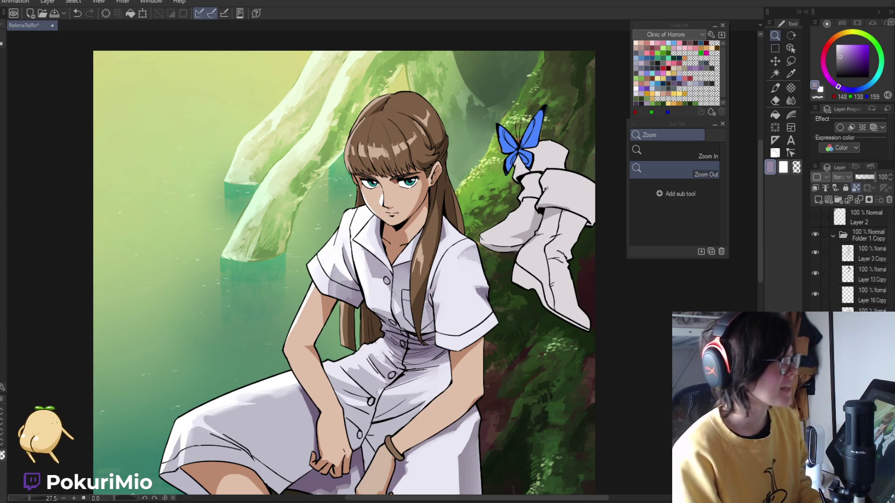
Paint three darker shadow strokes along the hair's edge on the shirt
scroll(546, 282, "up", 3)
key("i")
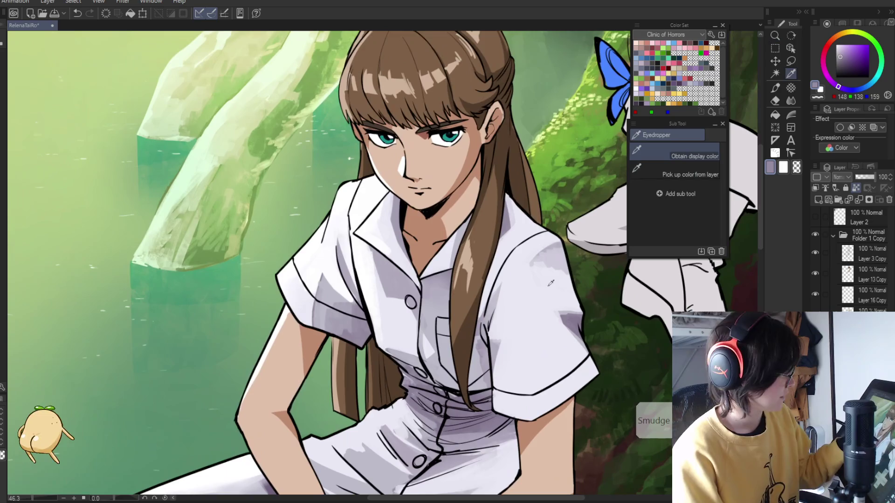
left_click(546, 282)
key("p")
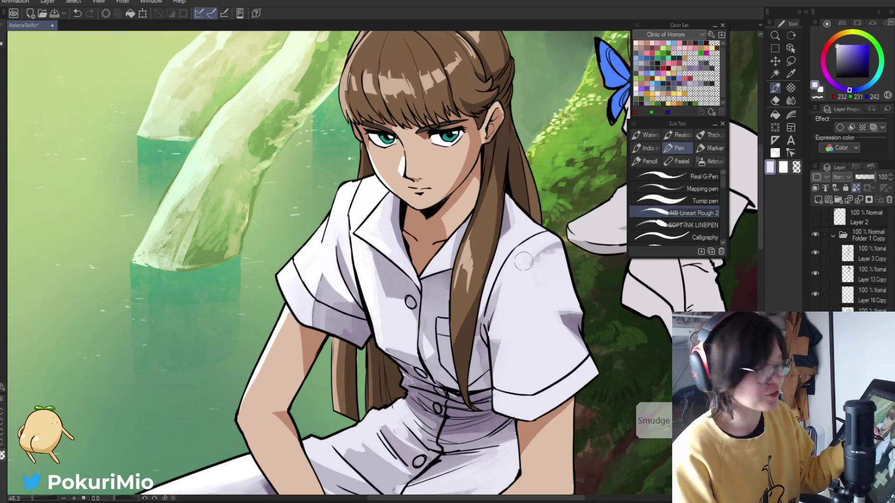
key("i")
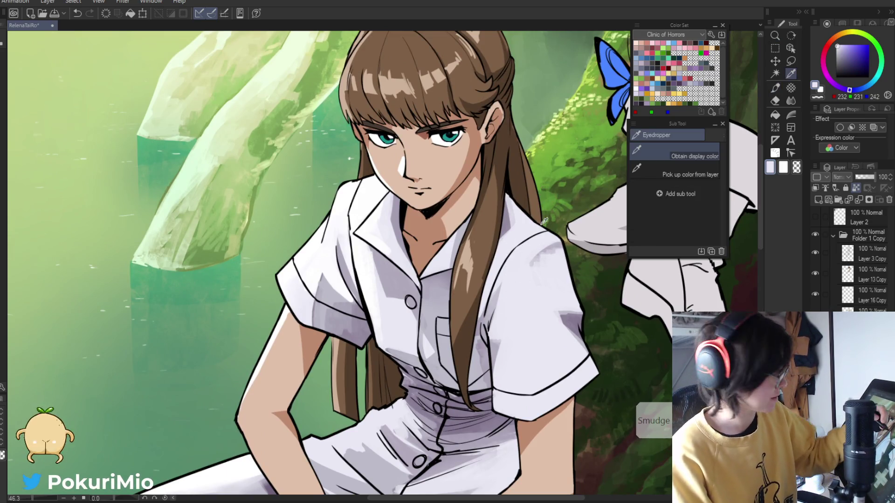
left_click(563, 310)
key("p")
left_click_drag(506, 270, 487, 333)
left_click_drag(498, 287, 486, 338)
left_click_drag(487, 300, 481, 344)
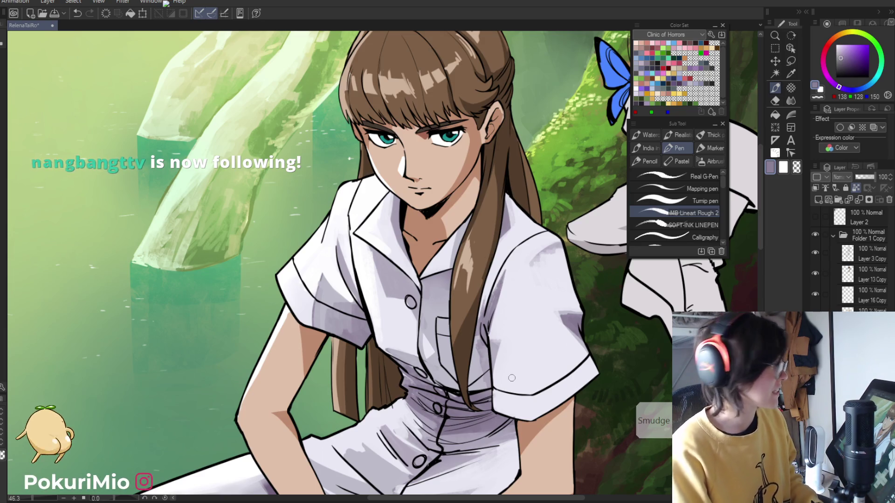
left_click(278, 304, "alt")
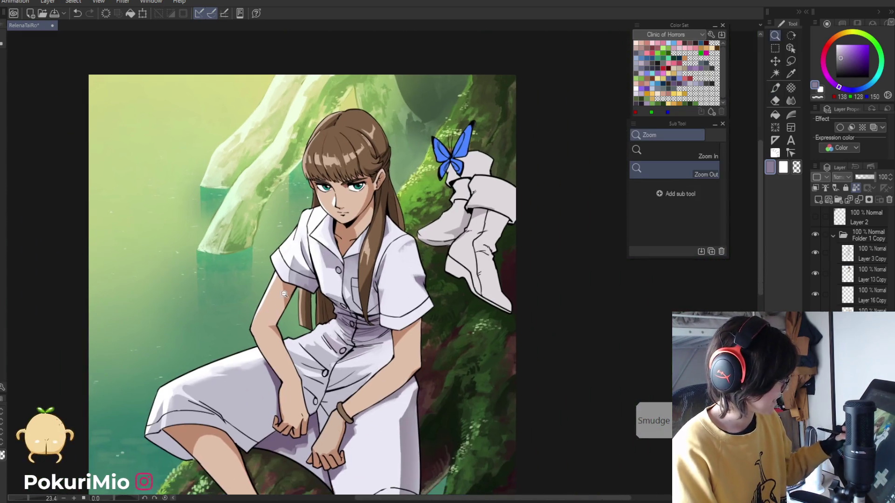
Sample the sleeve's shadow and lit white tones and reframe the view on the dress waist
left_click(369, 275)
key("p")
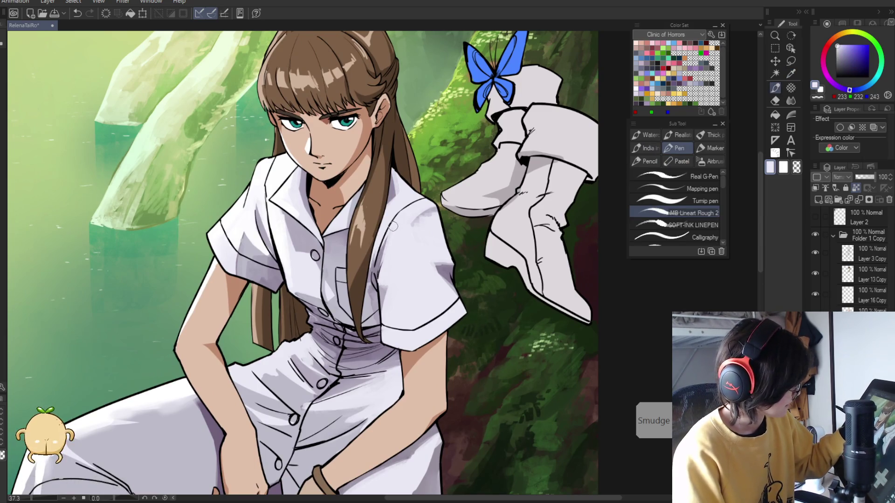
left_click(381, 254, "alt")
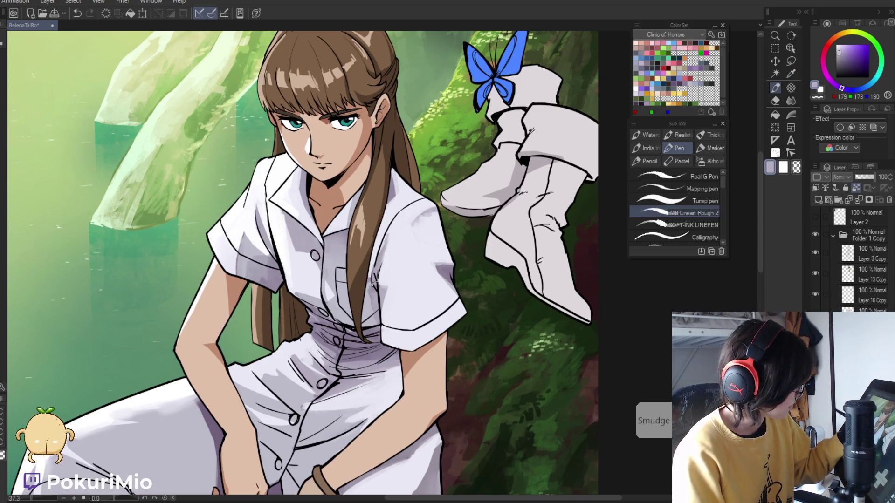
left_click(384, 247, "alt")
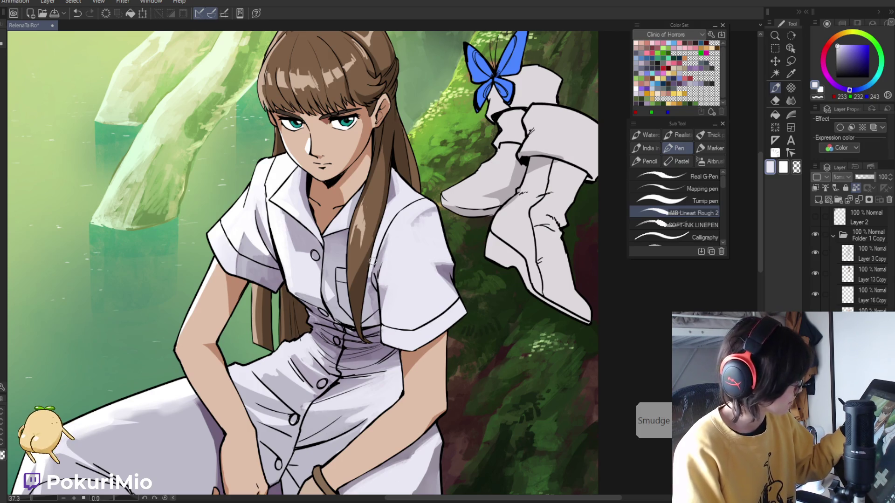
left_click_drag(362, 305, 356, 337)
left_click(355, 337)
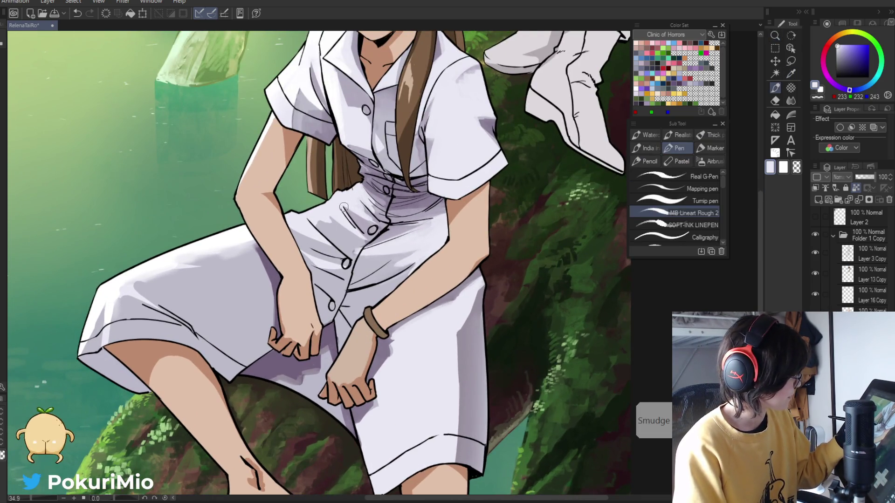
Retouch the waist shading, alternating shaded, mid and light lavender dress tones
left_click(362, 234, "alt")
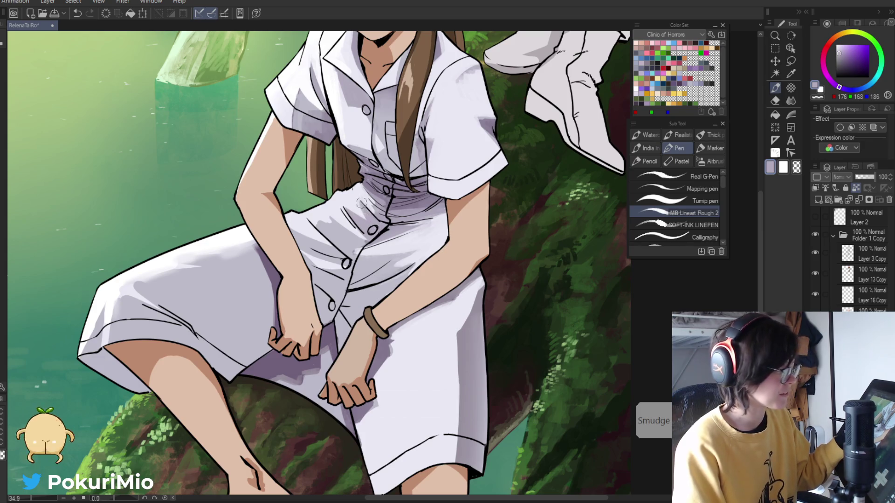
key("alt")
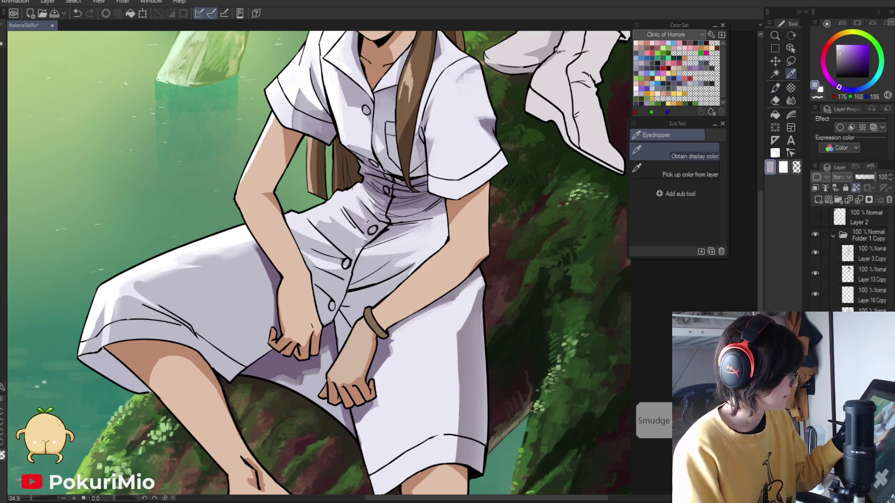
left_click(368, 224, "alt")
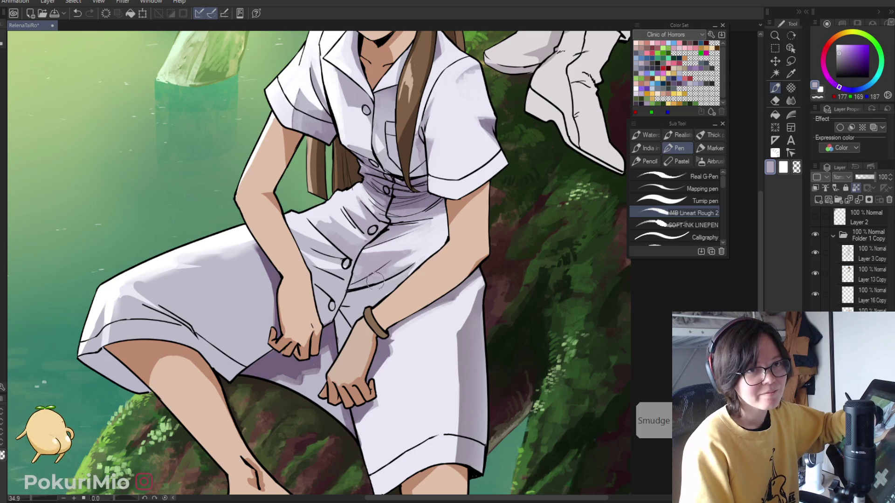
left_click(414, 249, "alt")
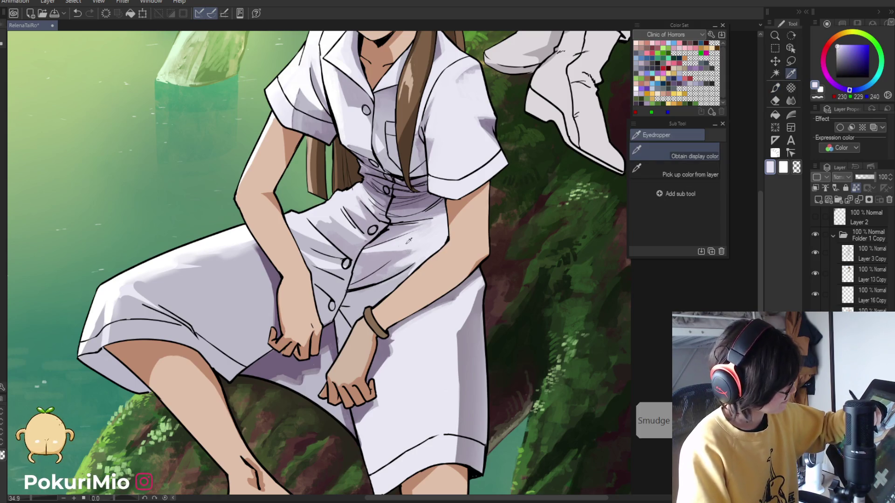
key("alt")
left_click(373, 272, "alt")
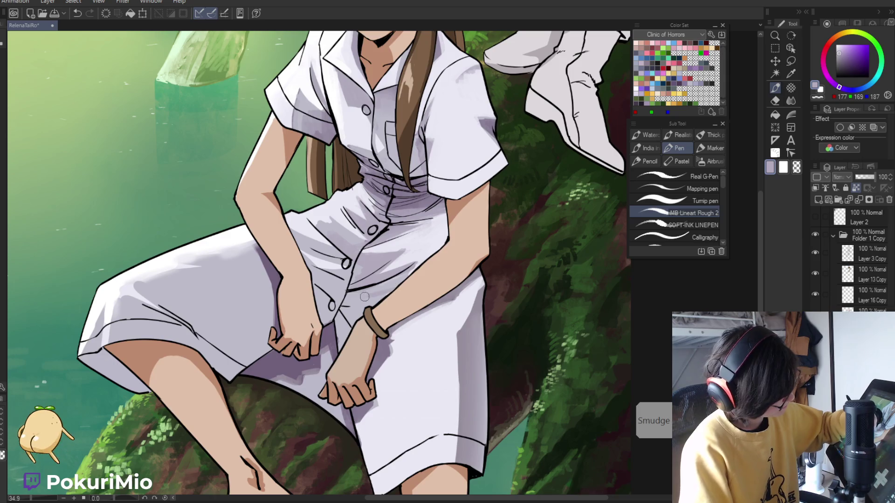
left_click(408, 270, "alt")
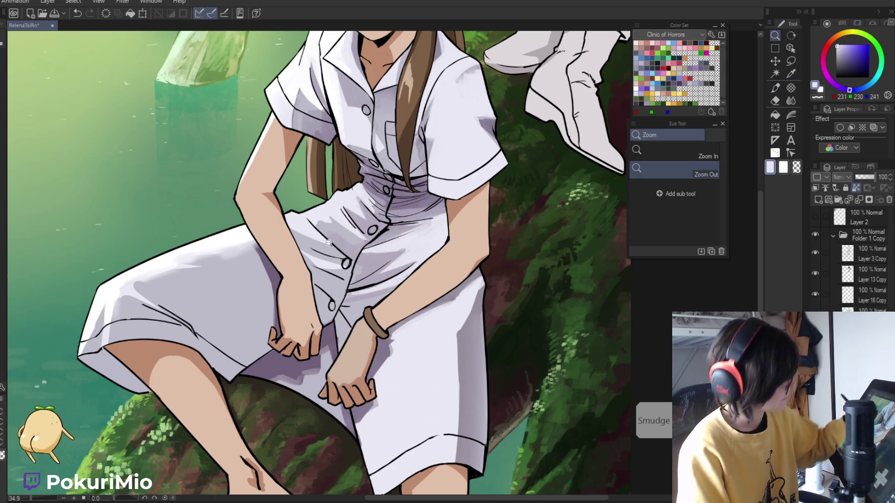
key("ctrl+0")
left_click_drag(397, 281, 252, 316)
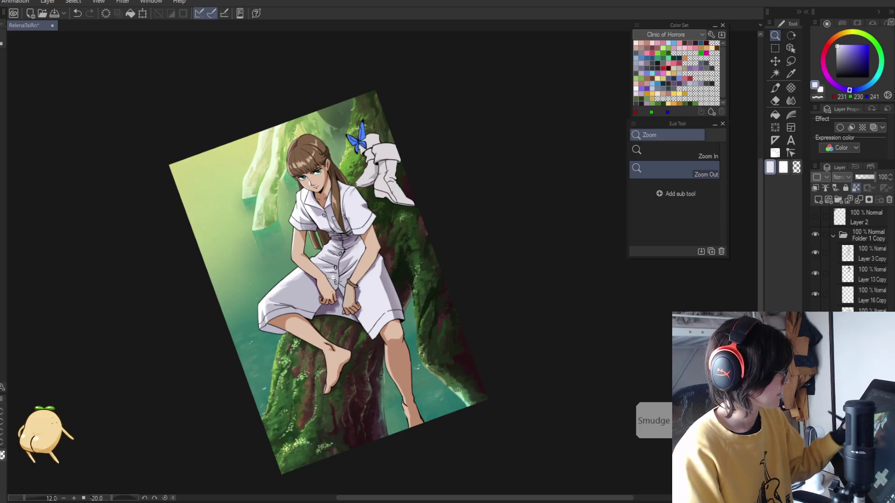
scroll(384, 241, "up", 5)
left_click(384, 242, "alt")
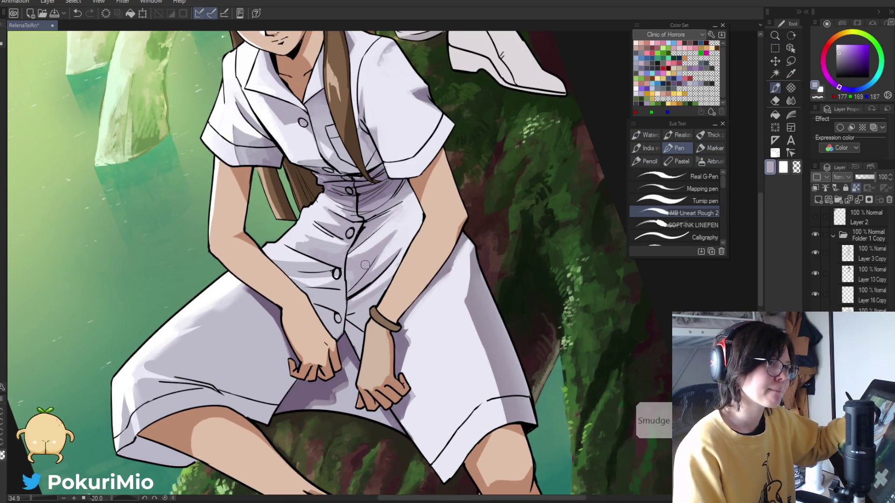
key("alt")
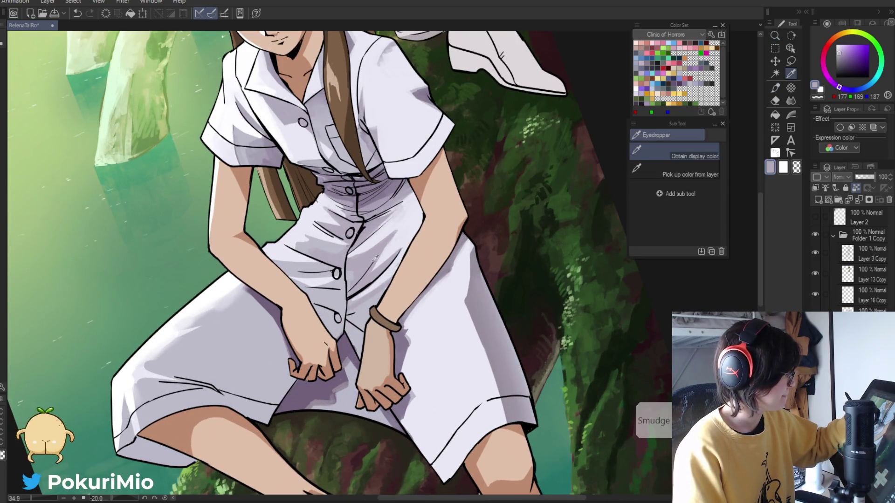
left_click(368, 275, "alt")
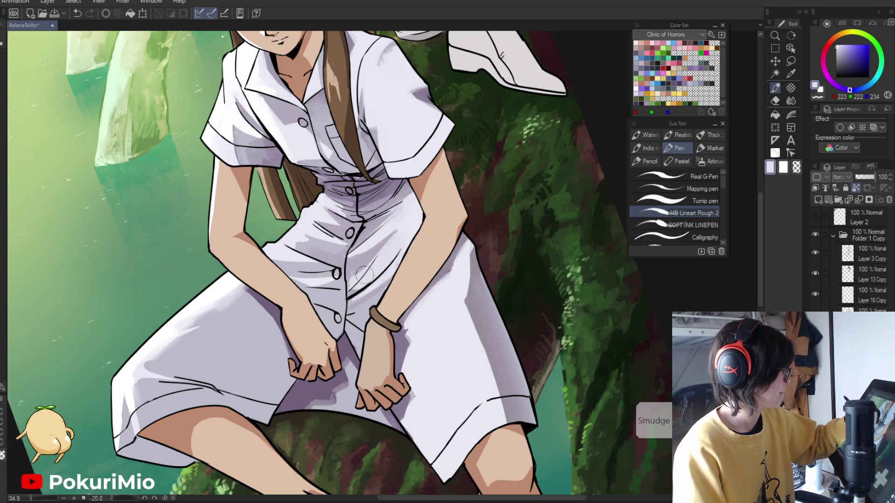
key("ctrl+space")
mouse_move(369, 279)
left_mouse_down()
mouse_move(269, 294)
mouse_move(293, 264)
left_mouse_up()
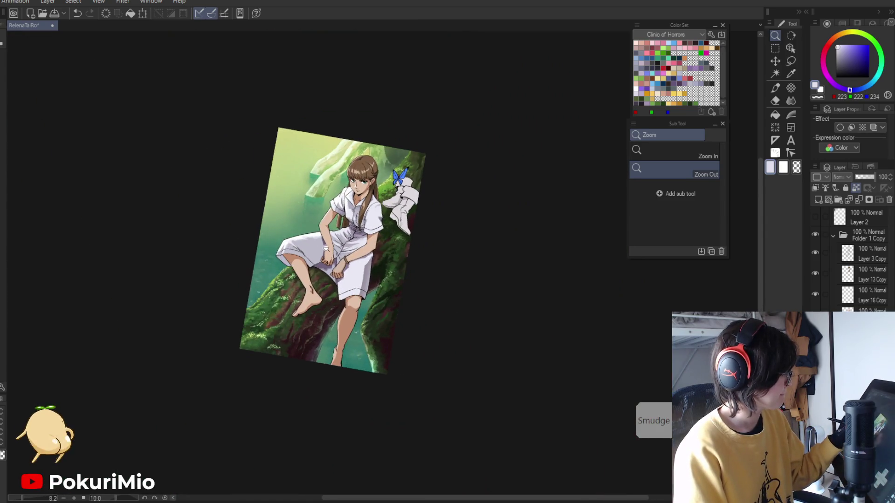
left_click(326, 249)
left_click(387, 309)
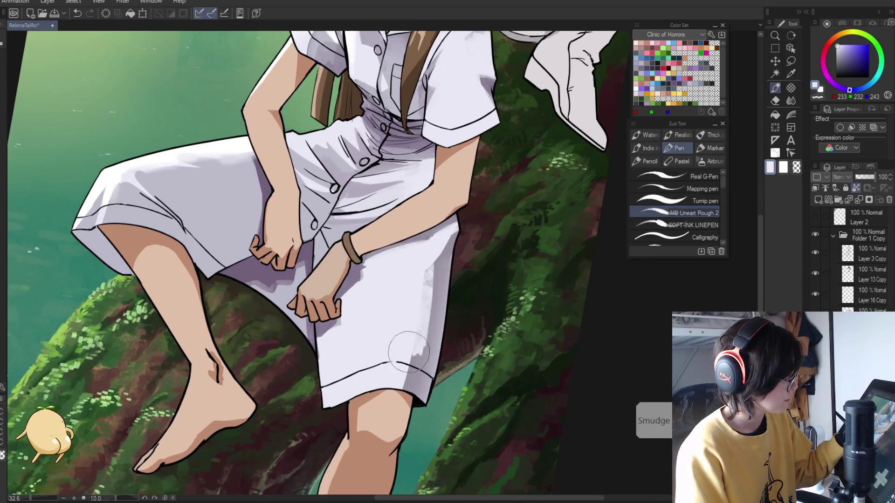
left_click(431, 275, "alt")
key("i")
left_click(439, 292)
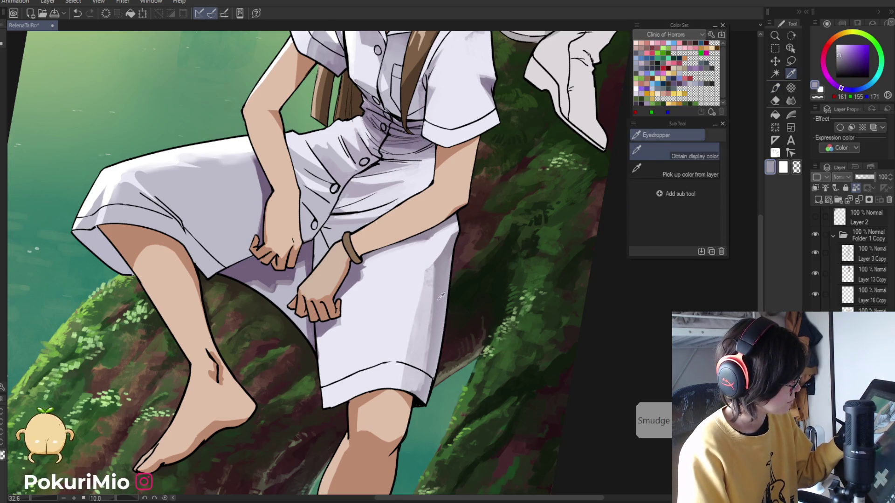
key("p")
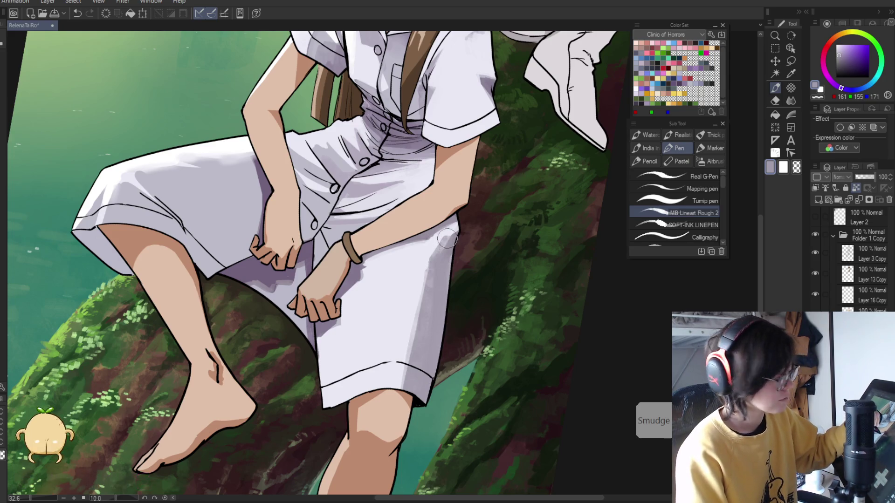
mouse_move(450, 231)
left_mouse_down()
mouse_move(331, 279)
mouse_move(358, 283)
left_mouse_up()
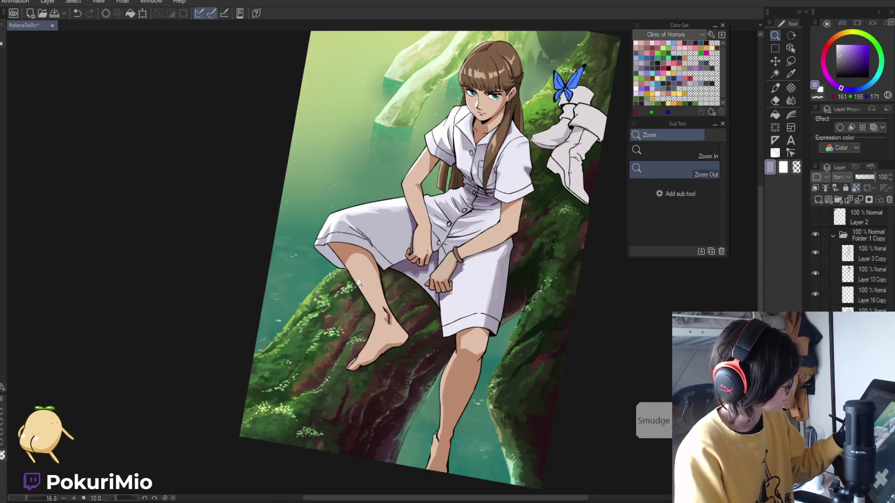
left_click(418, 294)
key("i")
left_click(448, 255)
key("p")
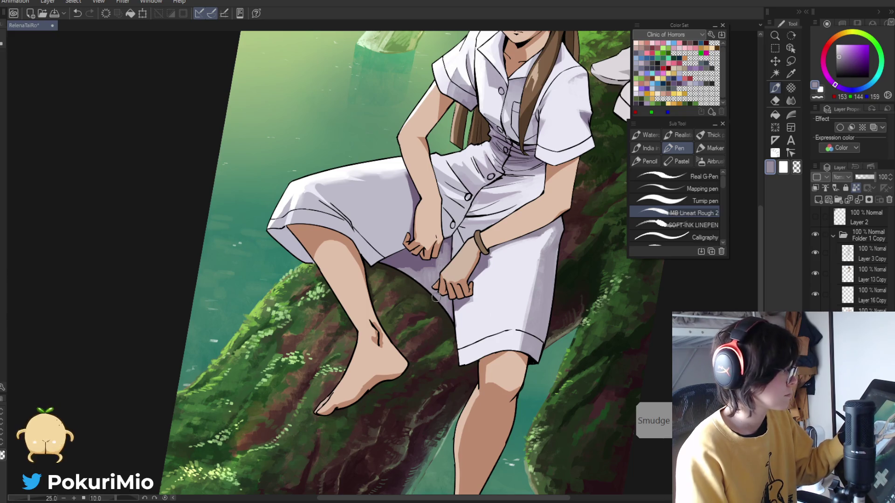
key("slash")
left_click(416, 301)
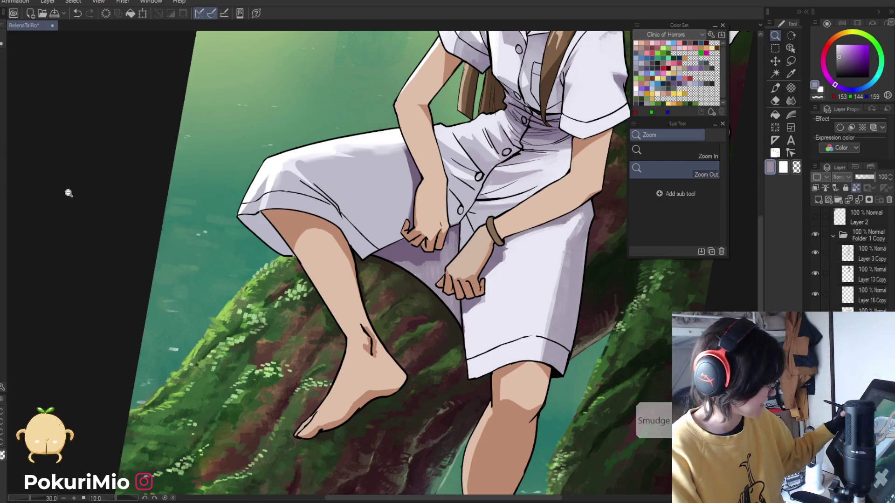
left_click(163, 207)
key("p")
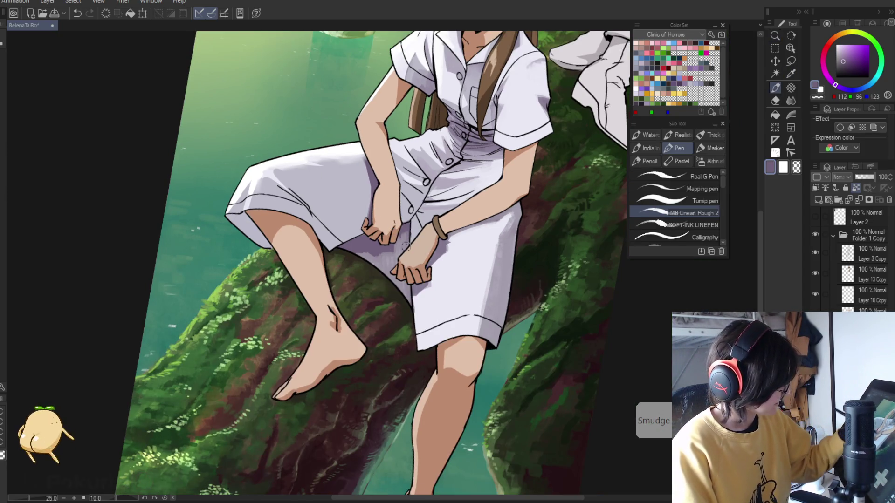
left_click(410, 219, "alt")
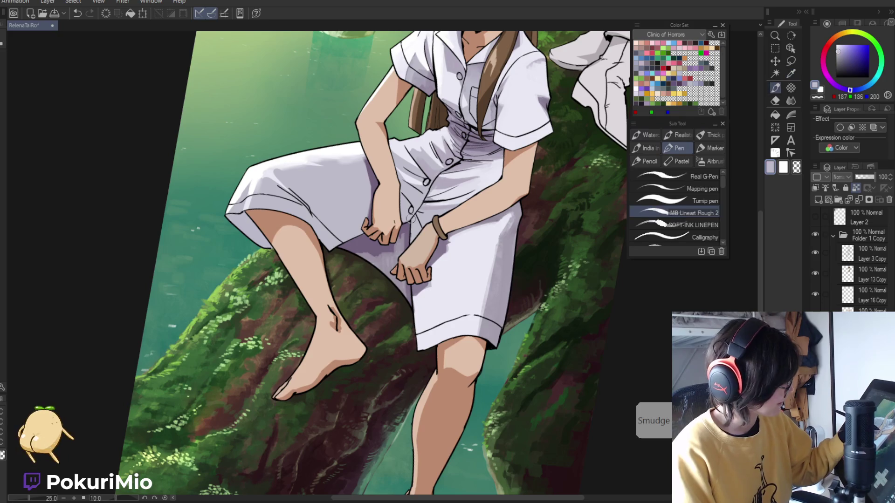
key("ctrl+z")
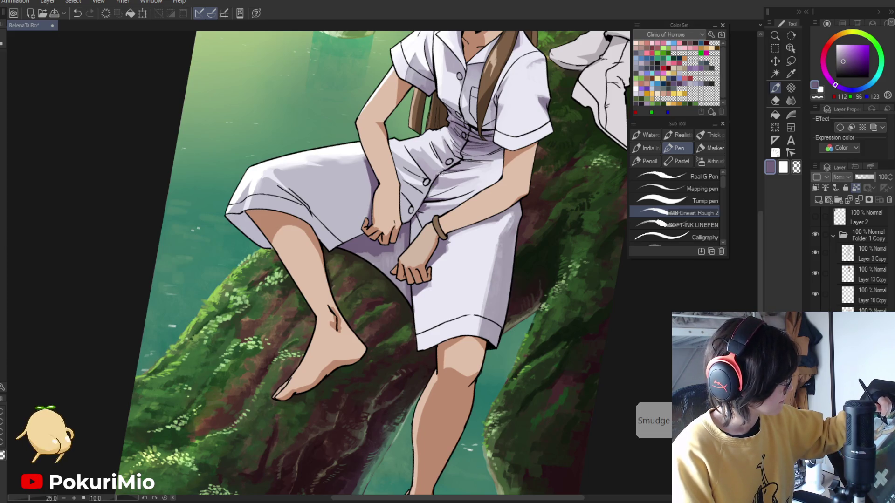
key("ctrl+alt+space")
left_click(382, 166)
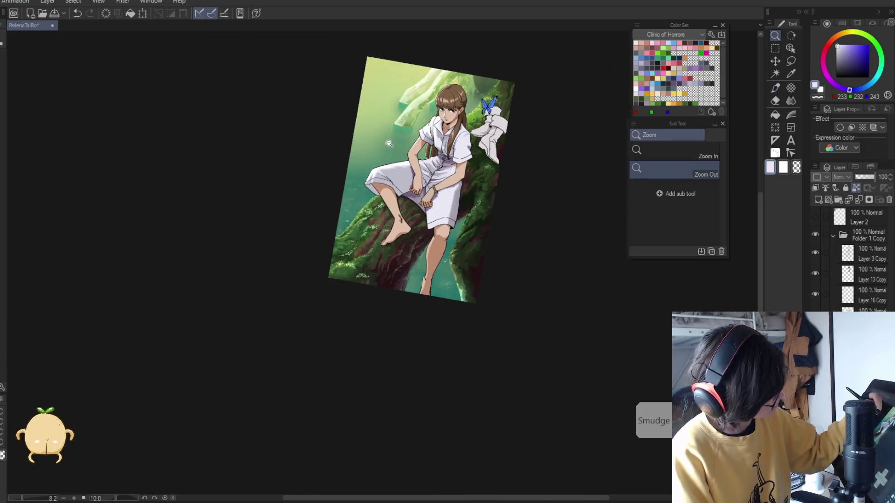
Paint a small white highlight along the dress edge
scroll(403, 164, "up", 4)
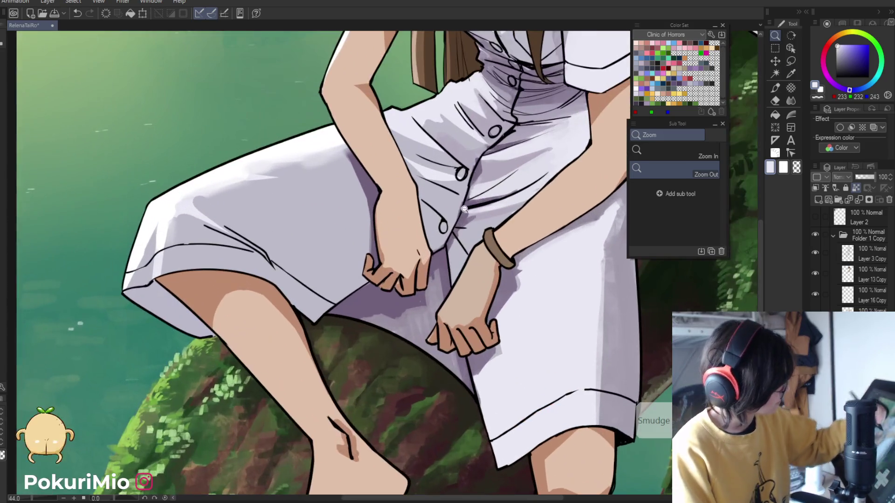
scroll(404, 163, "up", 3)
left_click(483, 213, "alt")
key("ctrl+alt+space")
left_click(372, 143)
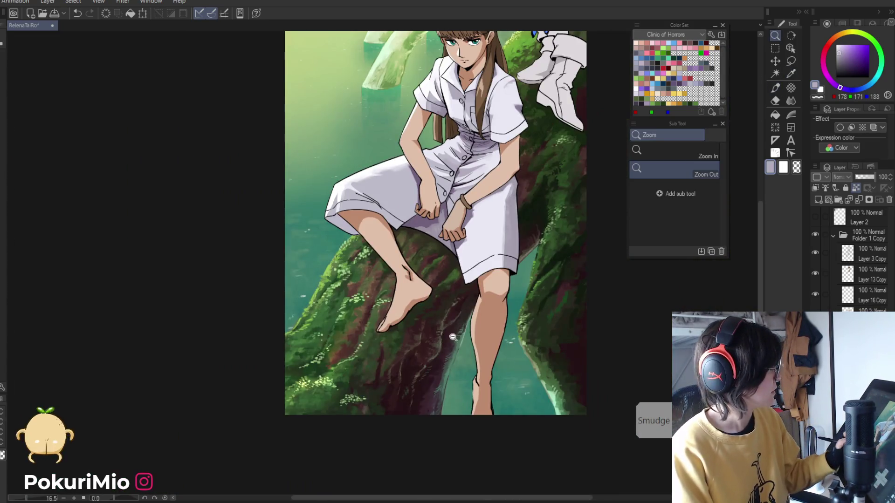
key("x")
key("p")
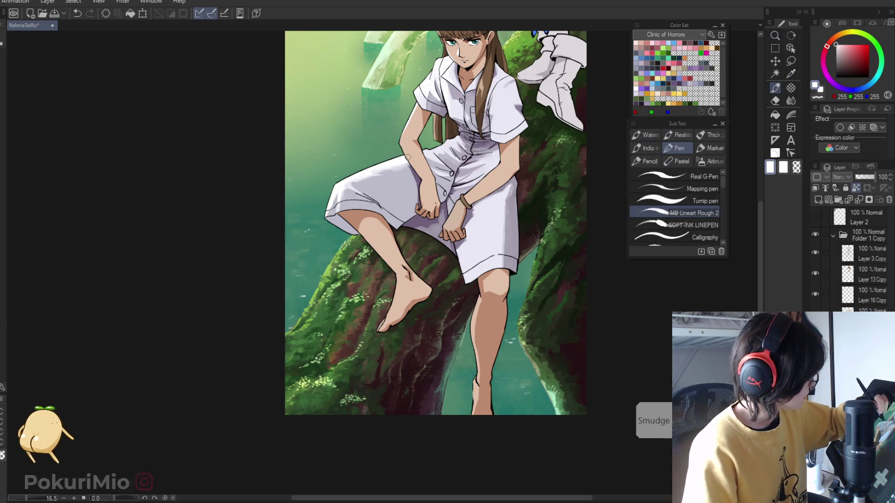
left_click(396, 165, "alt")
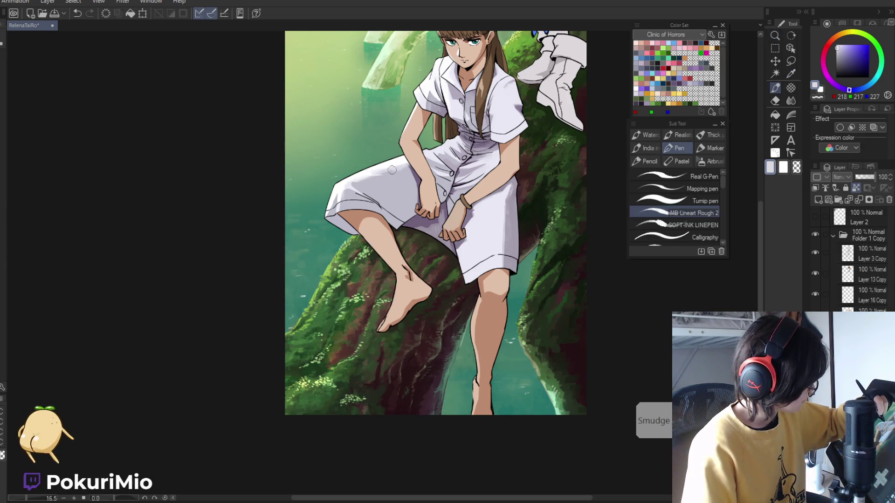
left_click(368, 177, "alt")
left_click_drag(396, 173, 364, 174)
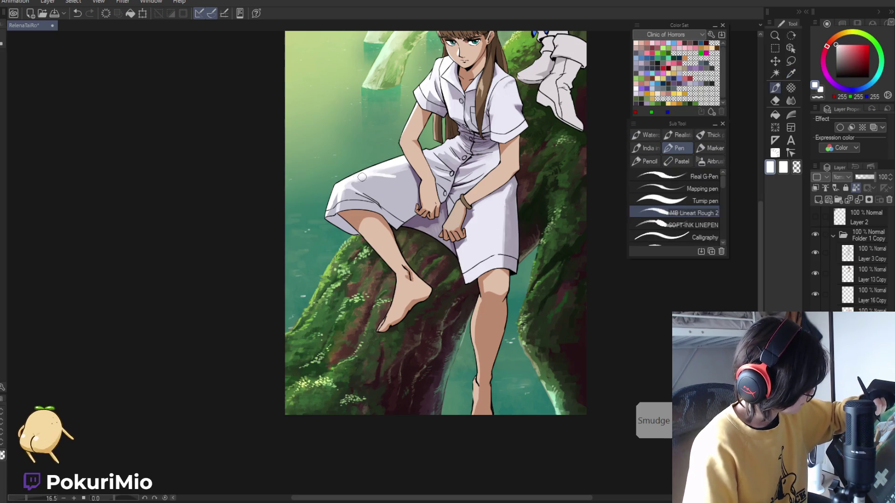
Add a darker grey shadow stroke beside the highlight and tilt the canvas
left_click(364, 176, "alt")
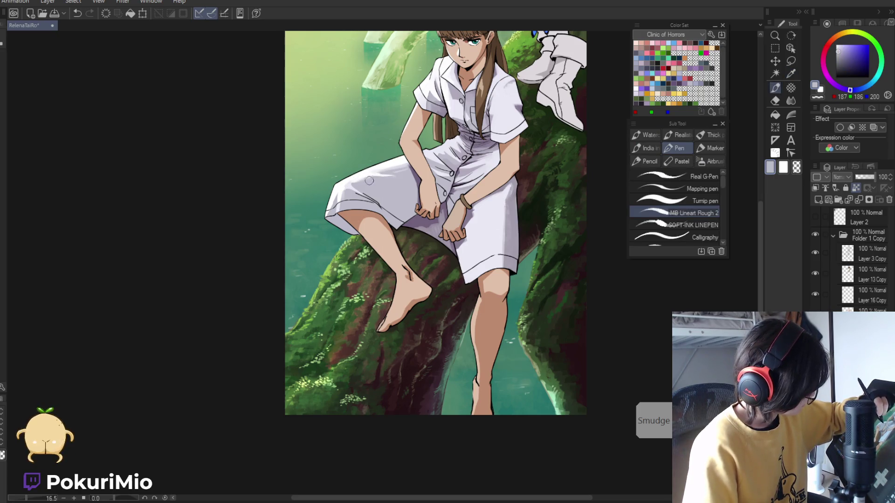
left_click(432, 226, "alt")
left_click_drag(377, 183, 359, 185)
left_click_drag(387, 107, 422, 209)
left_click(418, 196, "alt")
left_click(419, 199, "alt")
Paint grey-purple shading on the hem above the raised knee
key("j")
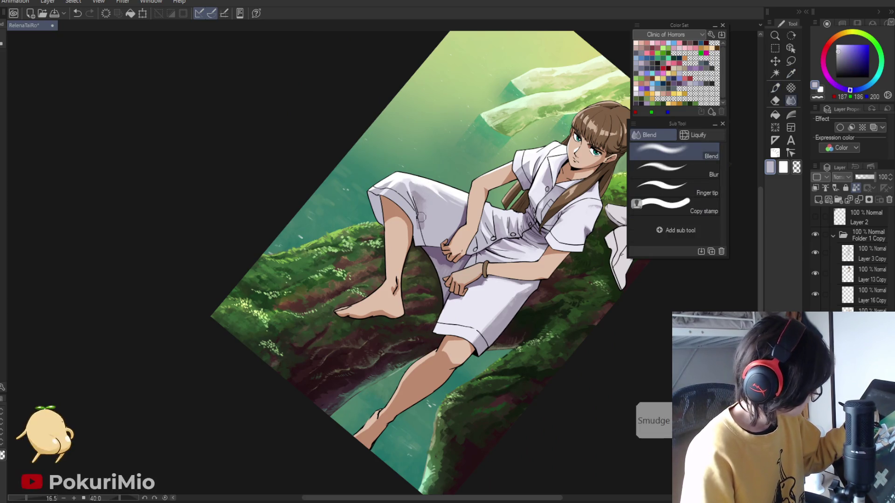
key("p")
left_click(418, 216, "alt")
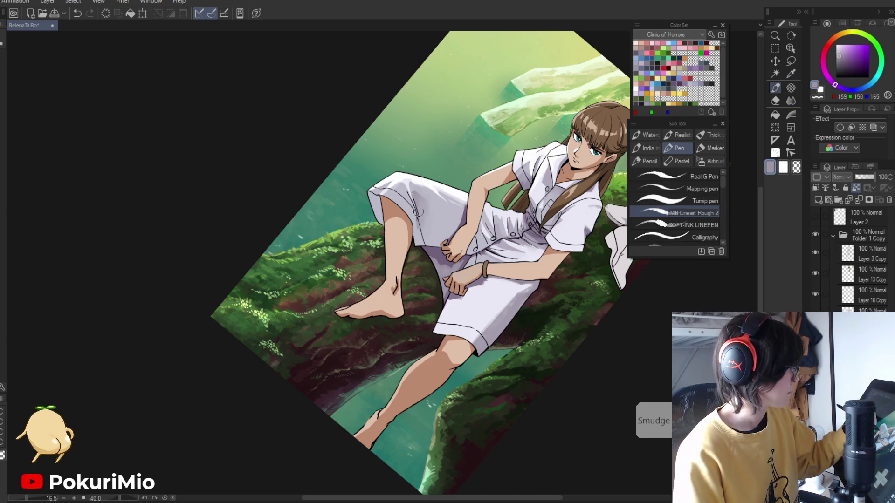
left_click(421, 238, "alt")
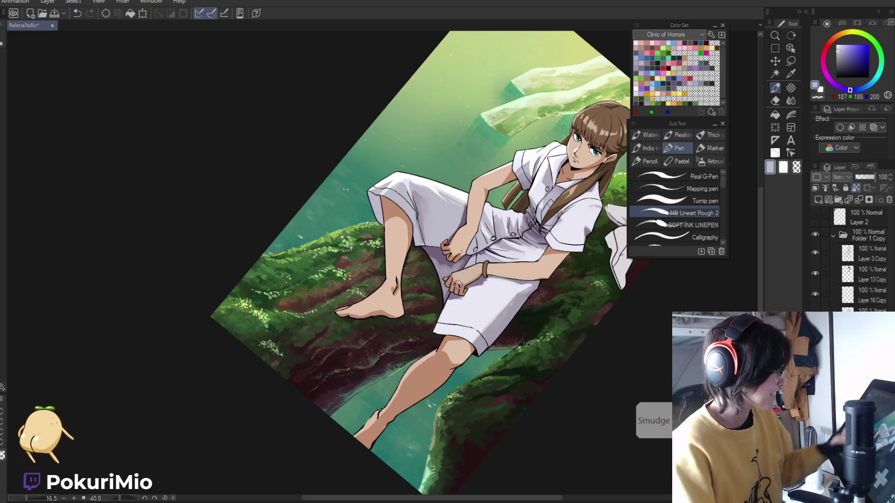
scroll(430, 239, "up", 4)
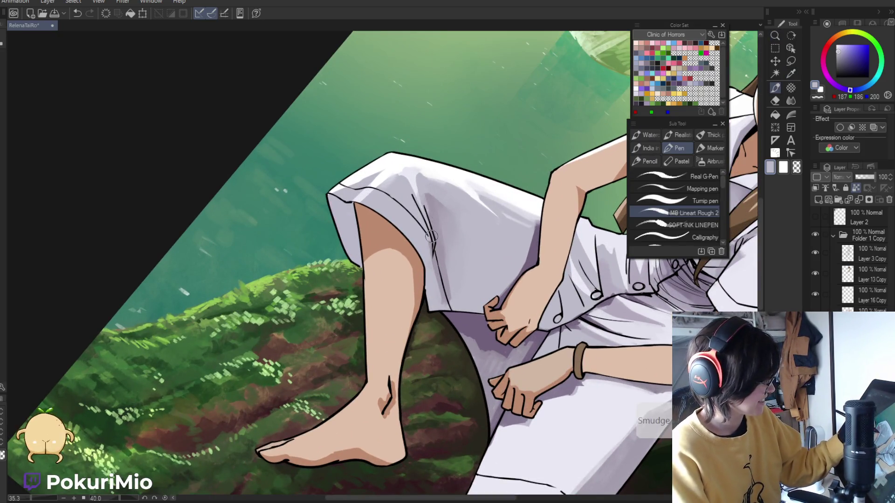
left_click(427, 240, "alt")
left_click_drag(406, 189, 434, 256)
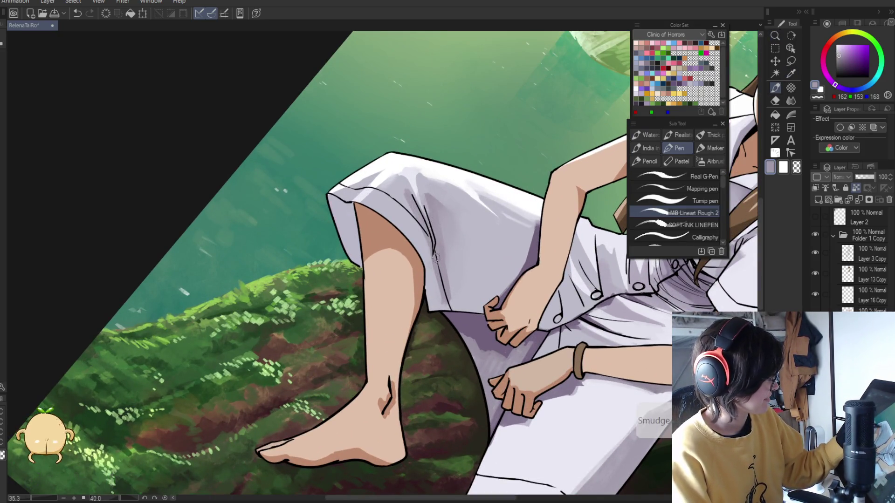
Shade the hem along the leg's edge and darken that edge with dark purple
left_click(421, 191, "alt")
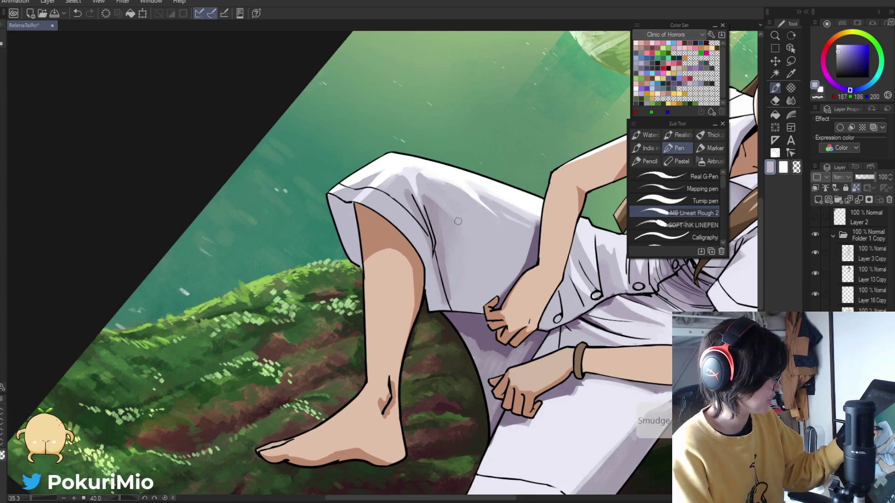
left_click(437, 275, "alt")
mouse_move(429, 240)
left_mouse_down()
mouse_move(433, 317)
mouse_move(427, 274)
left_mouse_up()
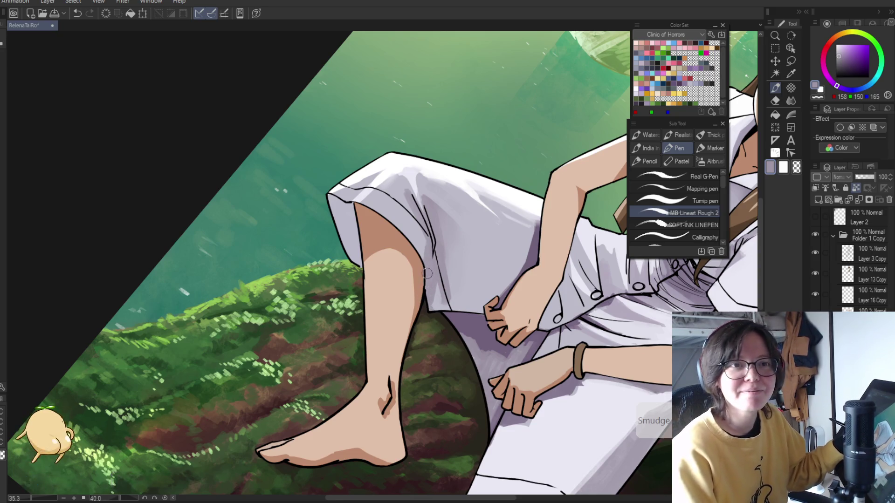
left_click(427, 274, "ctrl+alt")
left_click(448, 306, "alt")
mouse_move(374, 250)
left_mouse_down()
mouse_move(378, 271)
mouse_move(365, 243)
left_mouse_up()
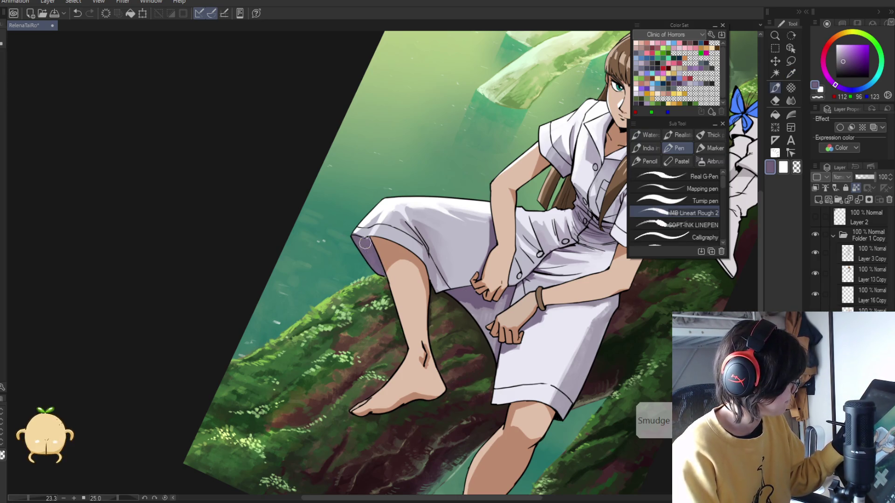
scroll(384, 283, "down", 5)
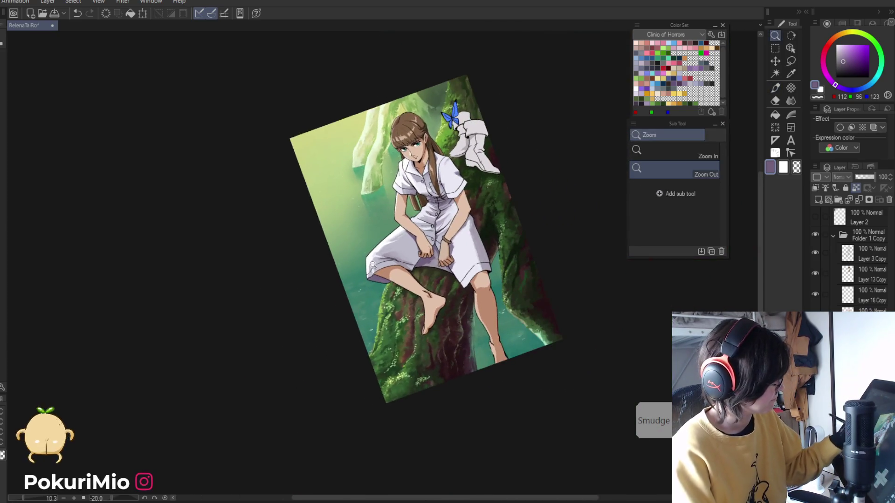
Lighten a lasso-selected part of the hem above the knee with near-white soft spray
scroll(419, 233, "up", 5)
left_click(466, 261, "alt")
key("m")
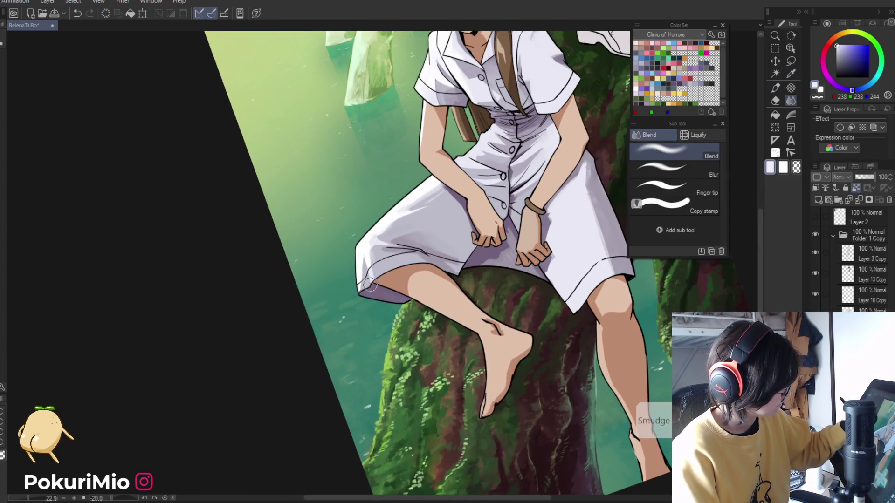
left_click_drag(407, 306, 373, 283)
key("j")
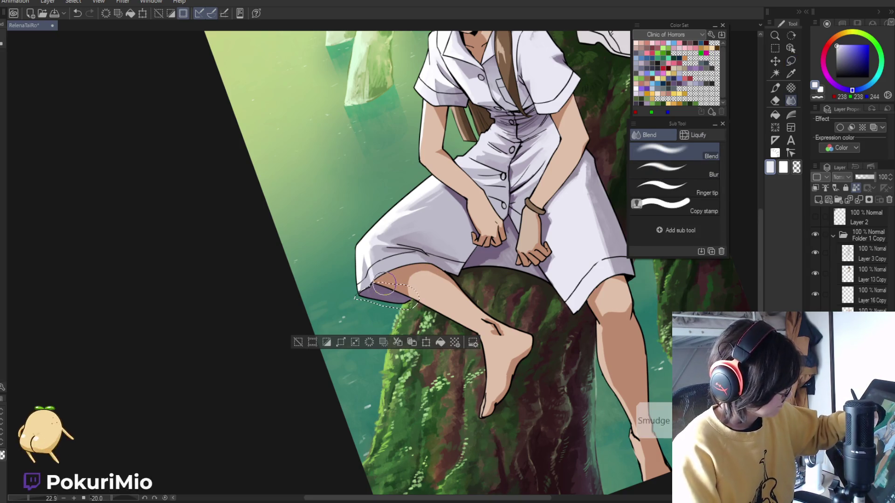
key("b")
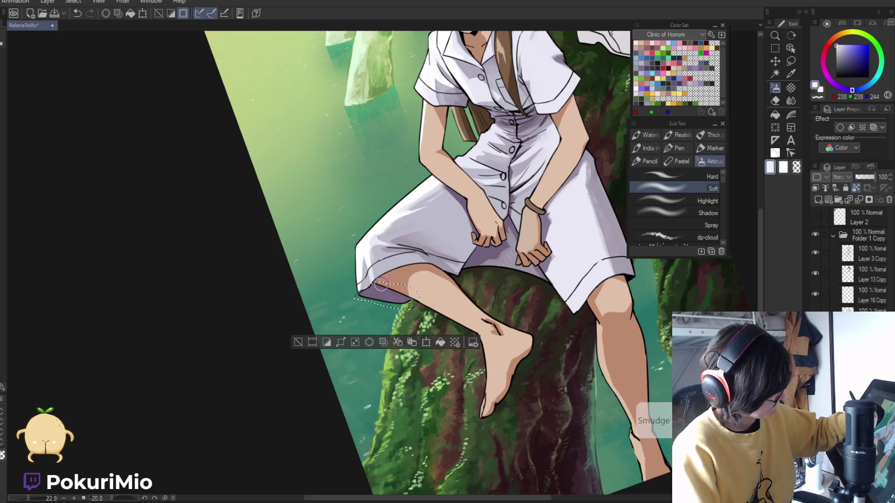
left_click_drag(381, 284, 387, 277)
key("ctrl+d")
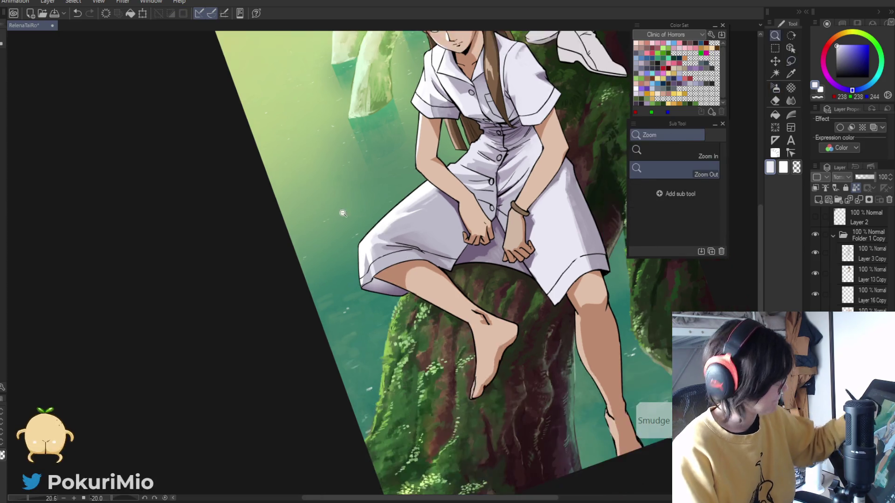
Paint darker purple shading below the left hand with the rough lineart brush
key("ctrl+0")
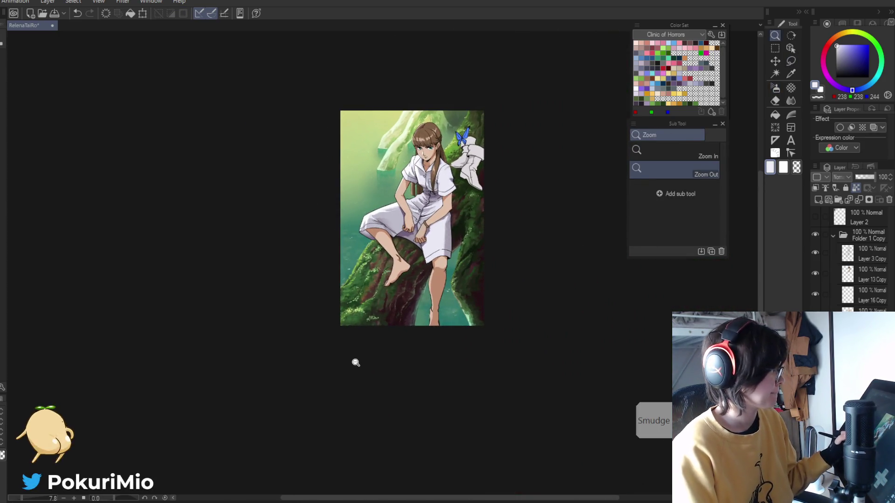
scroll(419, 216, "up", 5)
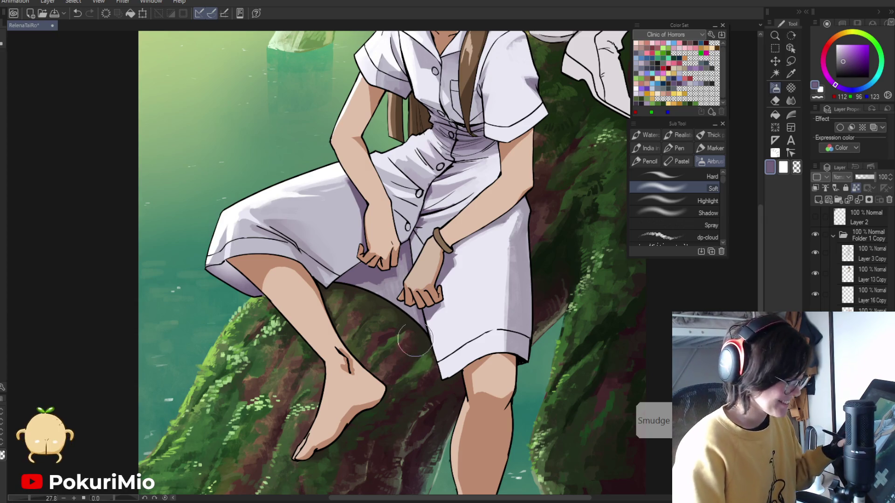
scroll(405, 271, "up", 2)
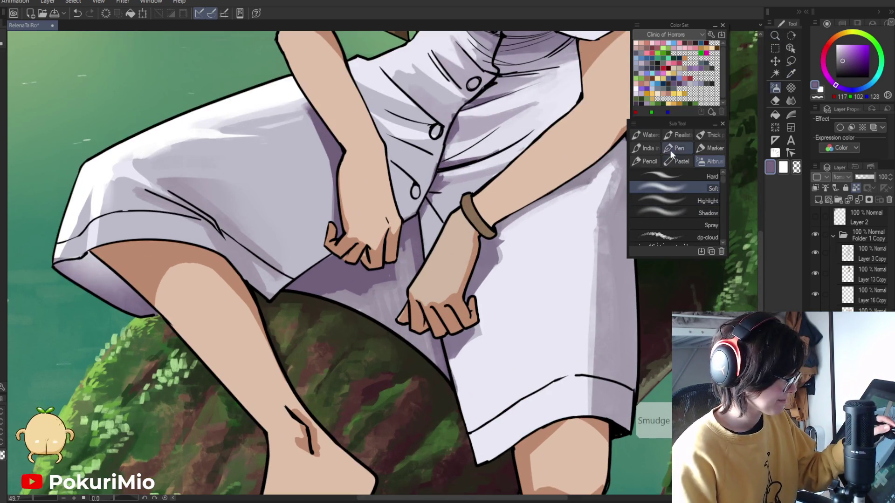
left_click(671, 149)
mouse_move(417, 251)
left_mouse_down()
mouse_move(391, 263)
mouse_move(375, 298)
mouse_move(362, 282)
mouse_move(379, 325)
mouse_move(422, 345)
mouse_move(410, 315)
left_mouse_up()
left_click_drag(405, 264, 335, 406)
left_click_drag(385, 325, 442, 331)
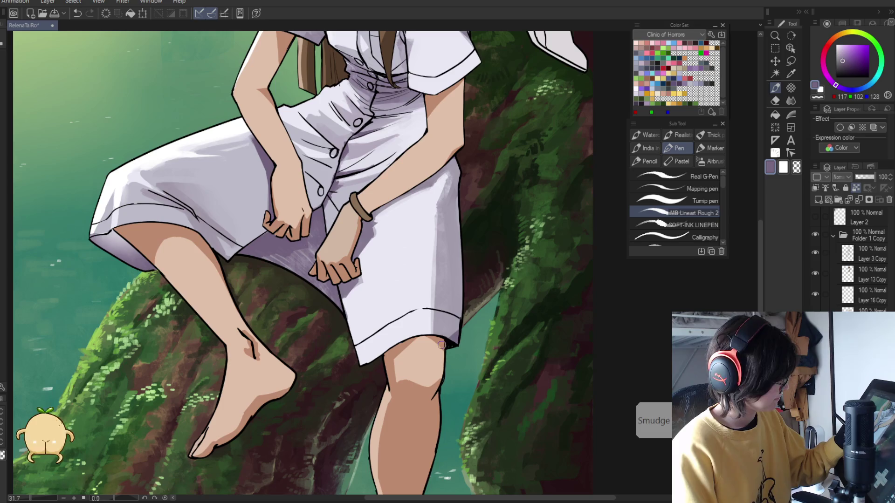
Darken the dress's right edge near the hem and add a light lavender stroke along it
mouse_move(457, 281)
left_mouse_down()
mouse_move(453, 336)
mouse_move(459, 326)
left_mouse_up()
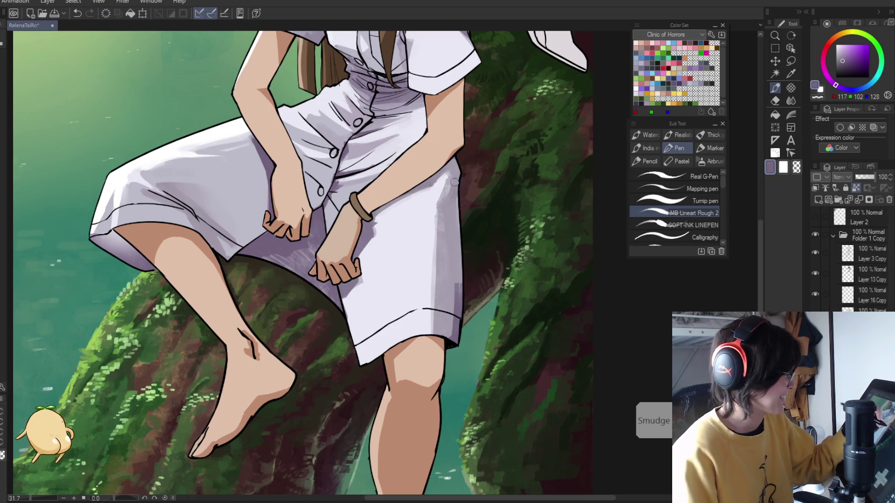
mouse_move(454, 192)
left_mouse_down()
mouse_move(453, 251)
mouse_move(453, 224)
left_mouse_up()
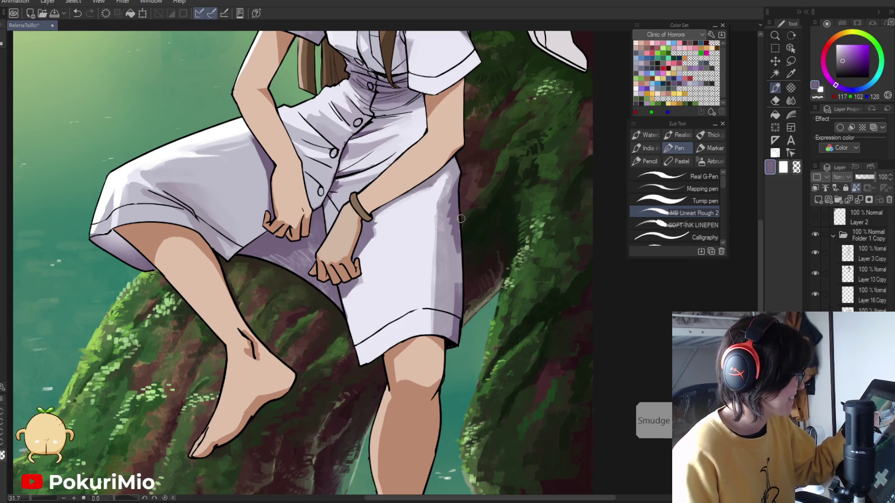
left_click(458, 173, "alt")
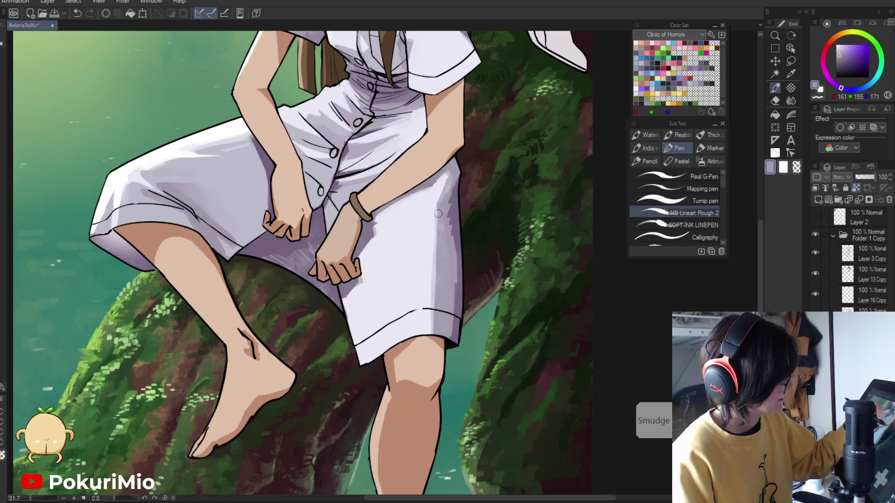
left_click(447, 234, "alt")
mouse_move(456, 254)
left_mouse_down()
mouse_move(456, 327)
mouse_move(368, 356)
left_mouse_up()
Blend the dress shading and paint light lavender along the skirt's right edge
key("ctrl+plus")
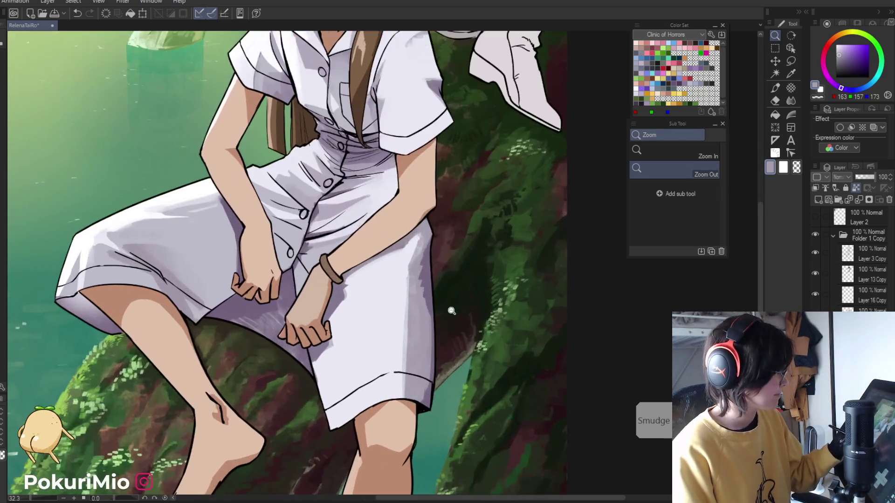
key("j")
left_click_drag(422, 271, 429, 343)
key("alt")
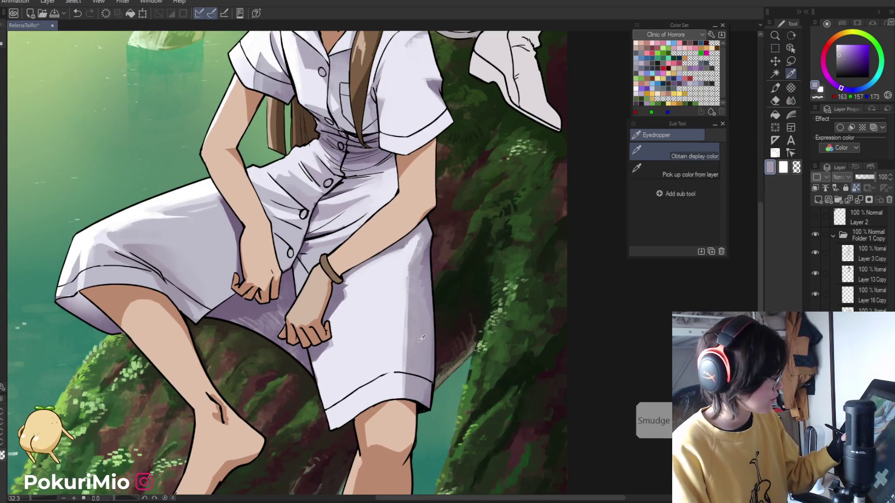
left_click(410, 287, "alt")
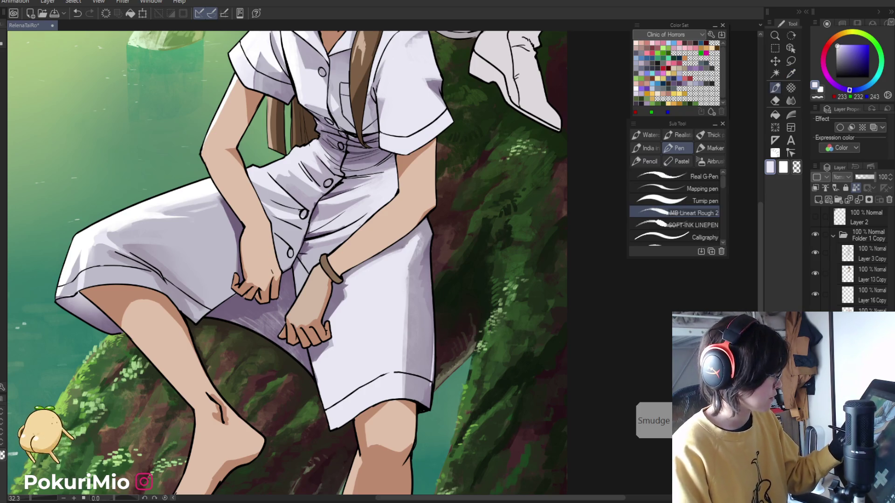
left_click_drag(435, 329, 431, 392)
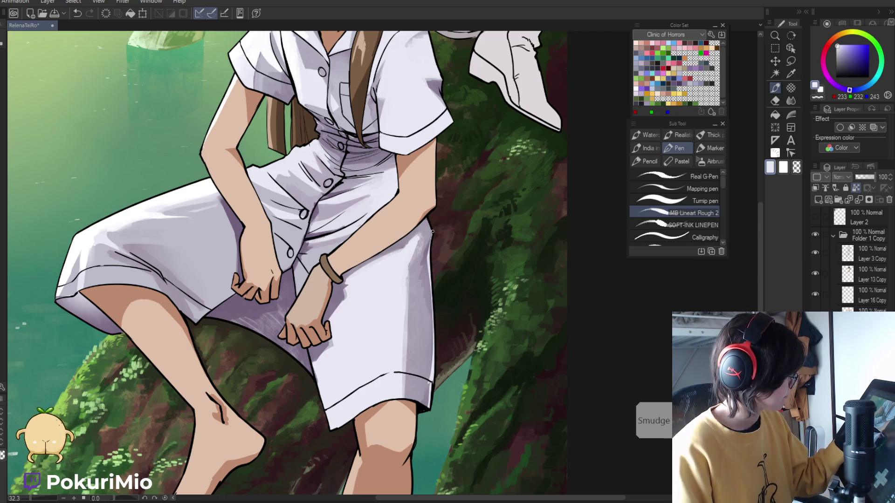
left_click(377, 377, "ctrl+alt")
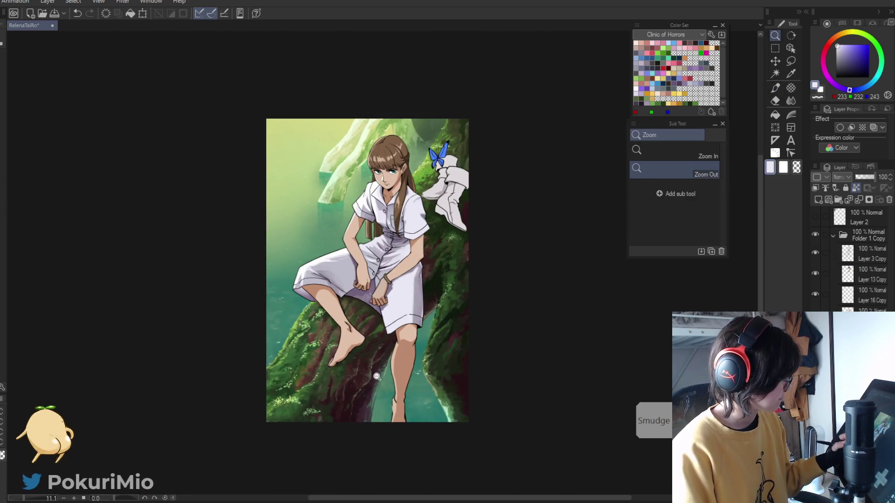
Zoom onto the upper body and pick a greyish lavender from the shirt
left_click_drag(344, 212, 393, 182)
key("p")
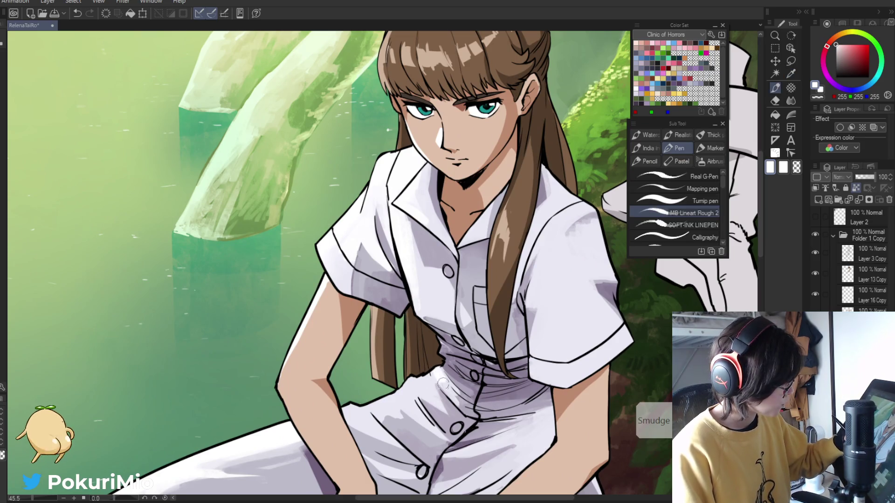
left_click_drag(406, 390, 394, 314)
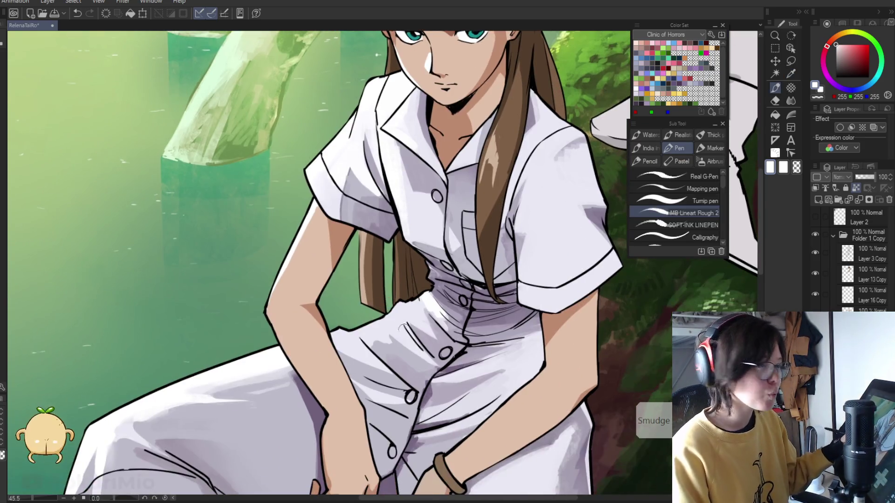
key("p")
left_click(410, 336, "alt")
key("ctrl+space")
left_click_drag(426, 340, 333, 395)
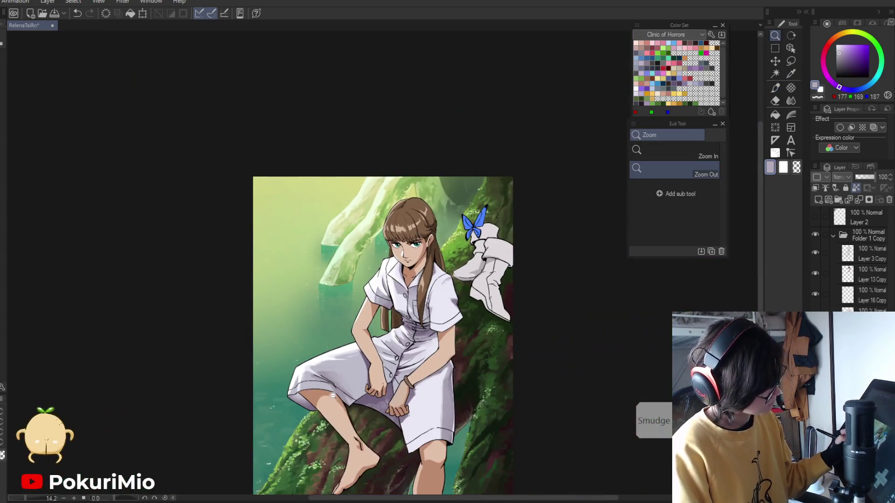
left_click_drag(393, 333, 419, 317)
Touch up the bodice around the buttons, alternating near-white and pale lavender tones
left_click(372, 307, "alt")
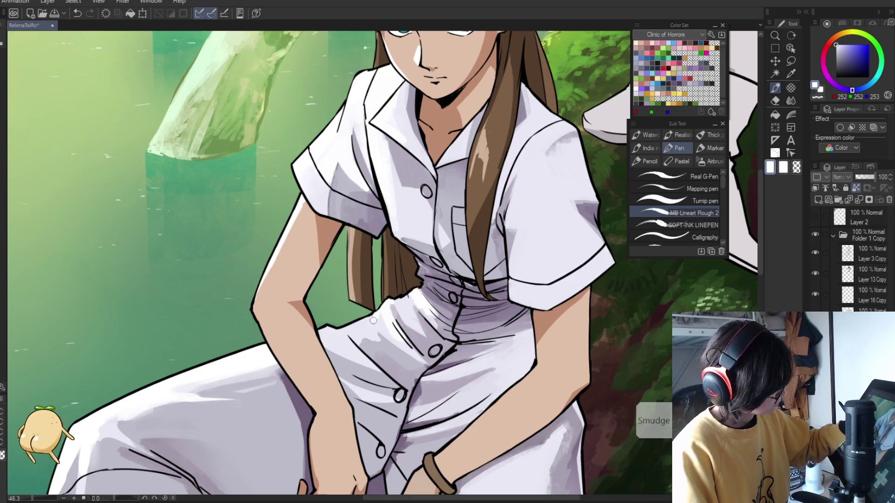
left_click(382, 322, "alt")
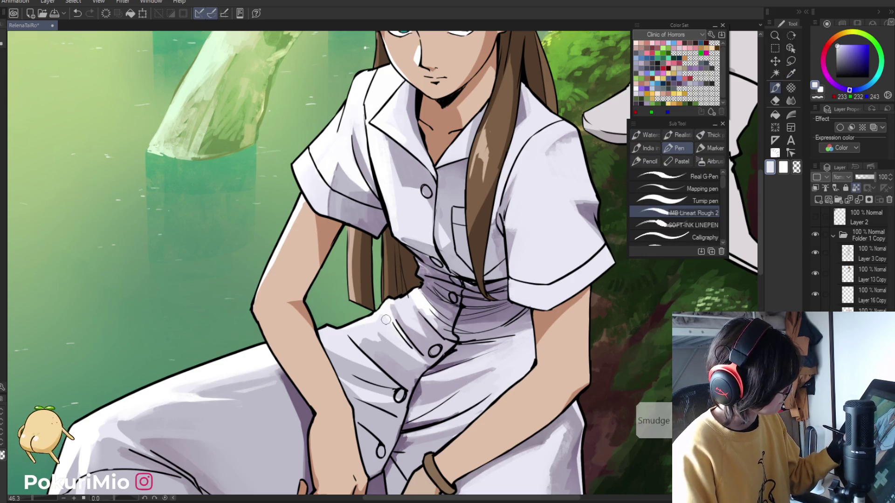
left_click(347, 326, "alt")
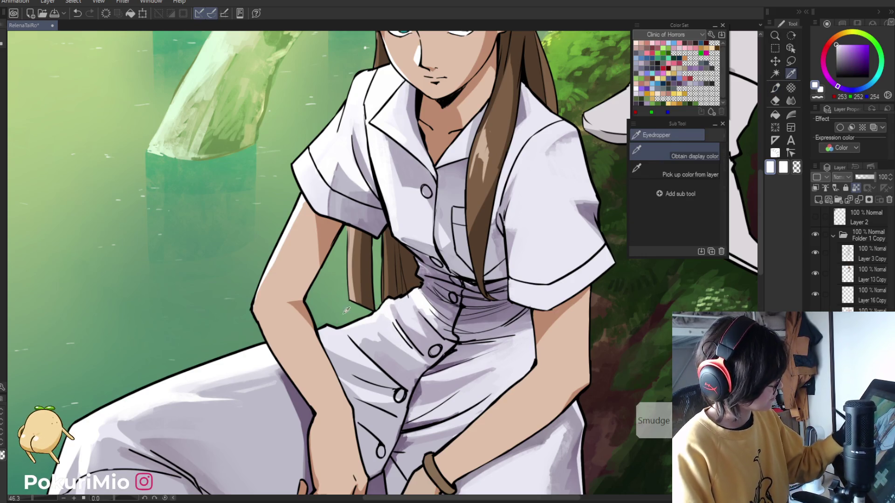
left_click(327, 338, "alt")
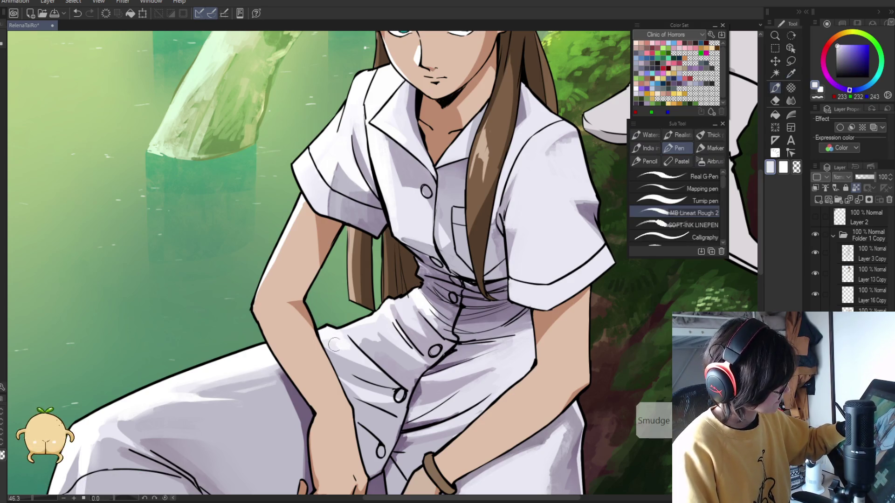
left_click(395, 301, "alt")
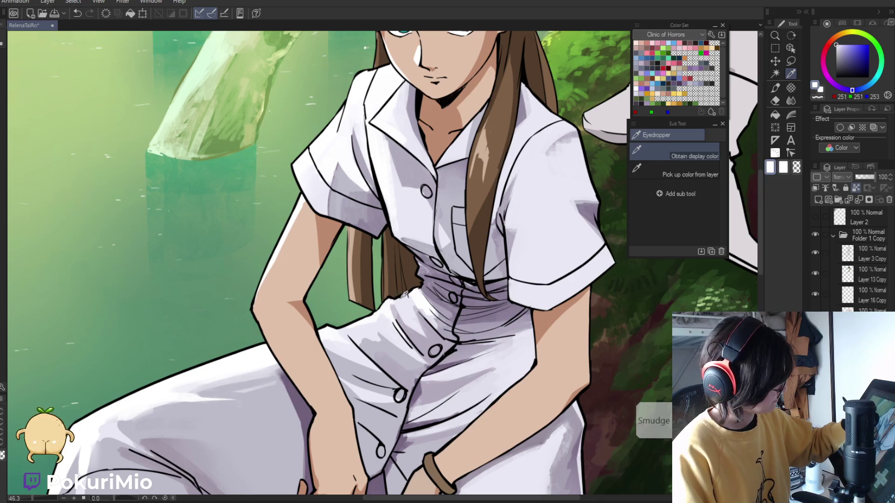
left_click(398, 331, "alt")
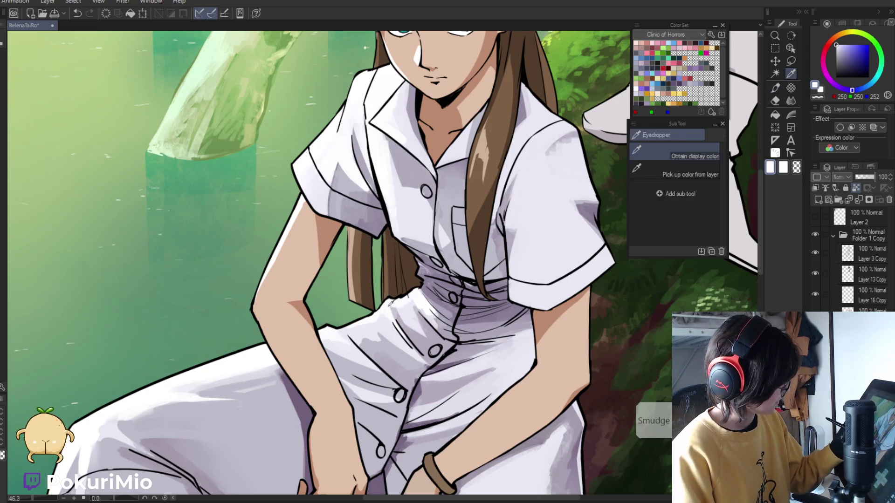
left_click(425, 338, "alt")
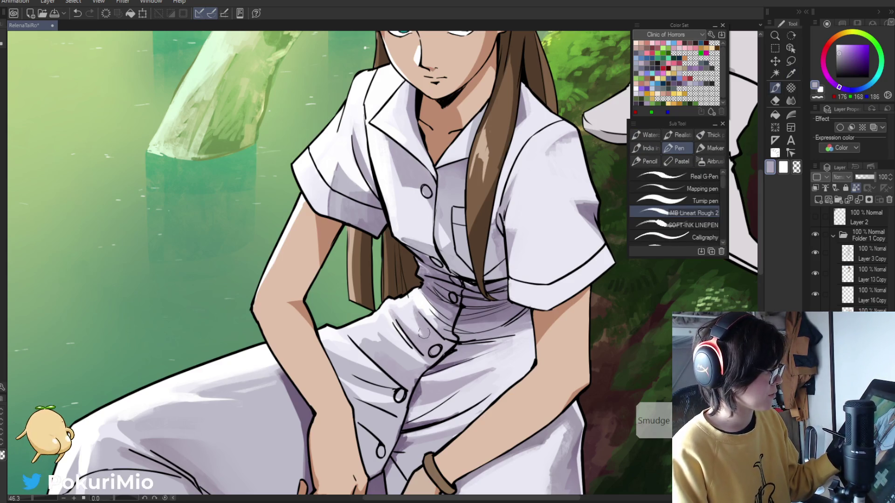
key("ctrl+space")
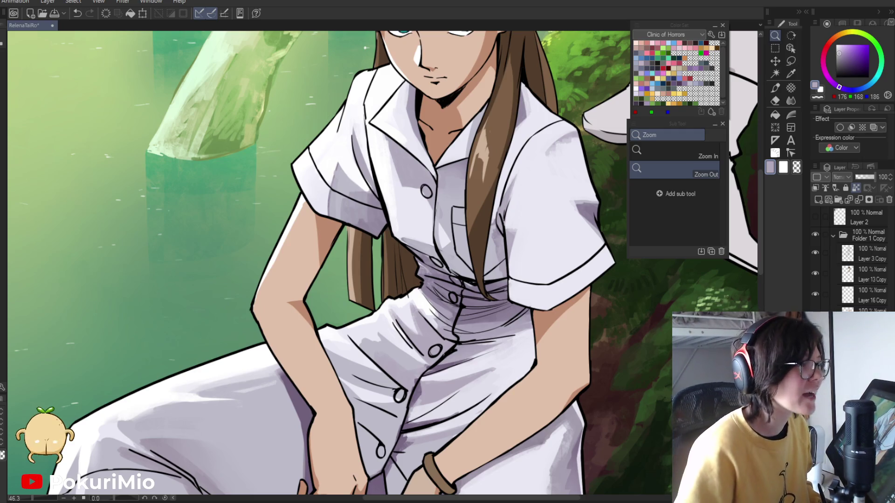
scroll(644, 401, "down", 1)
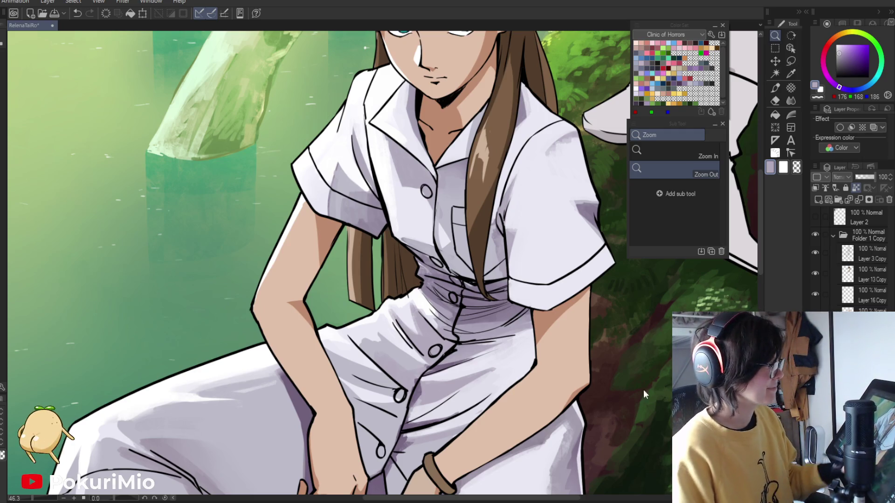
scroll(468, 332, "down", 2)
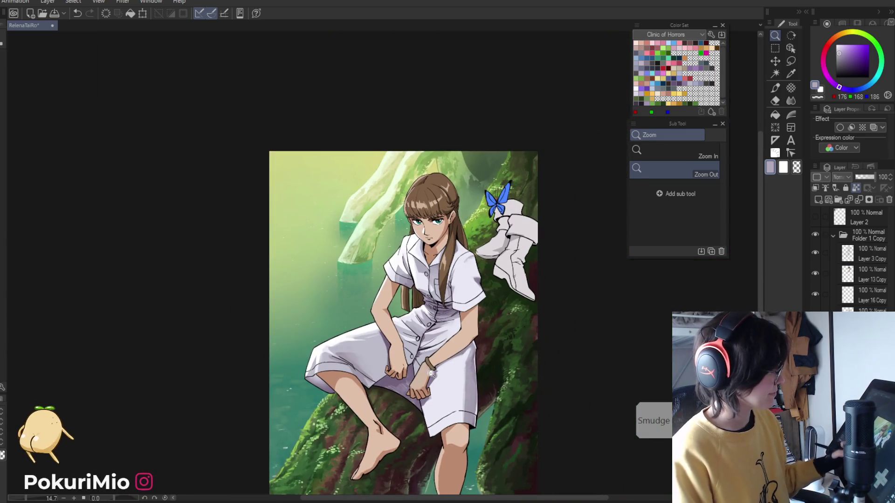
Touch up the skirt with darker lavender, white and lighter lavender sampled from the dress
scroll(418, 275, "up", 2)
key("p")
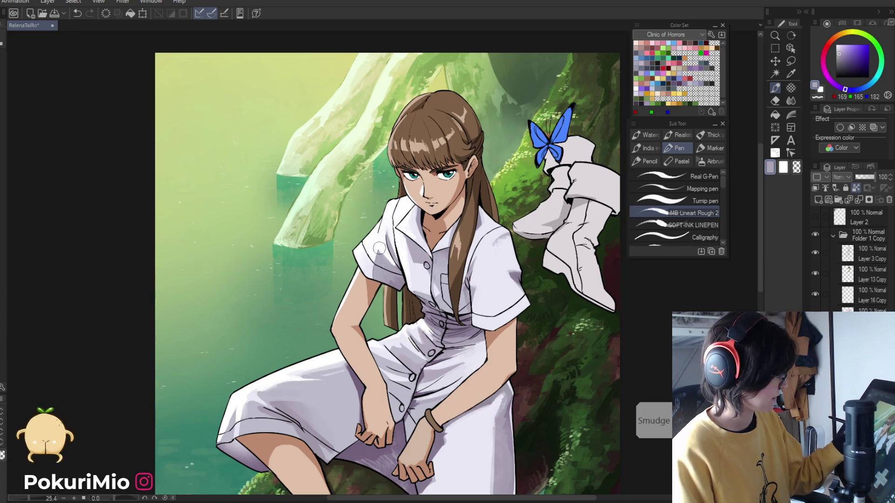
left_click(394, 278, "alt")
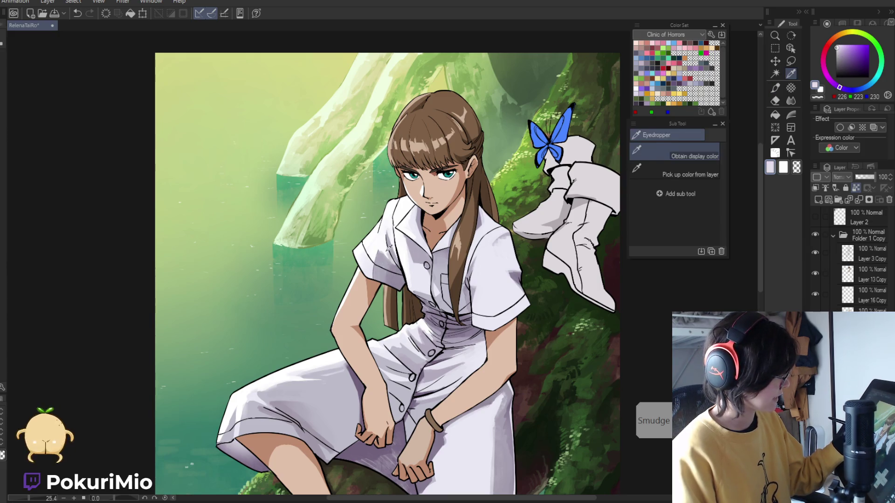
left_click(373, 243, "alt")
left_click(393, 259, "alt")
left_click(385, 269, "alt")
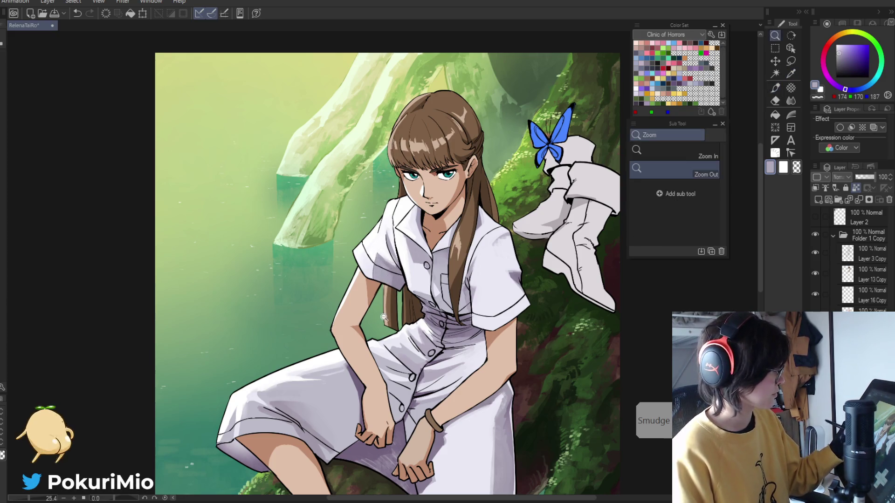
Add lavender near the knee, rotating the canvas to 40 degrees and back upright
left_click(356, 328, "ctrl+alt")
mouse_move(331, 352)
left_mouse_down()
mouse_move(365, 362)
mouse_move(373, 376)
mouse_move(387, 364)
left_mouse_up()
scroll(398, 352, "up", 2)
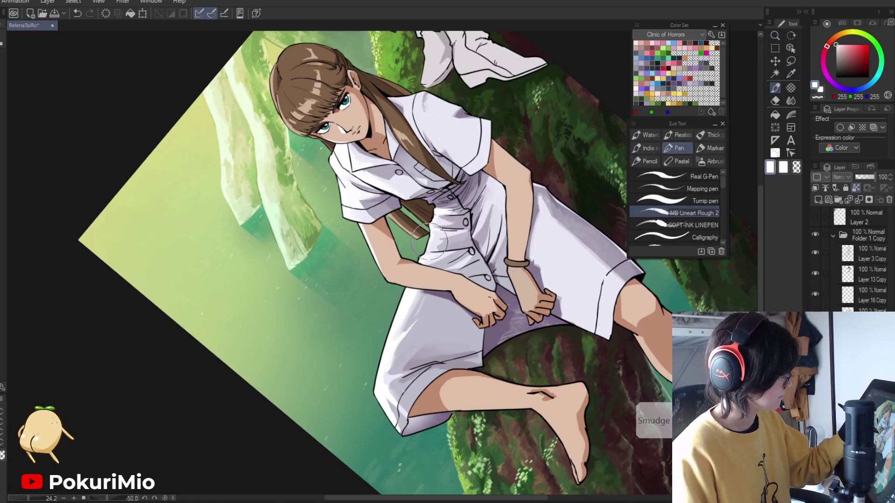
left_click_drag(422, 256, 449, 372)
left_click(319, 310)
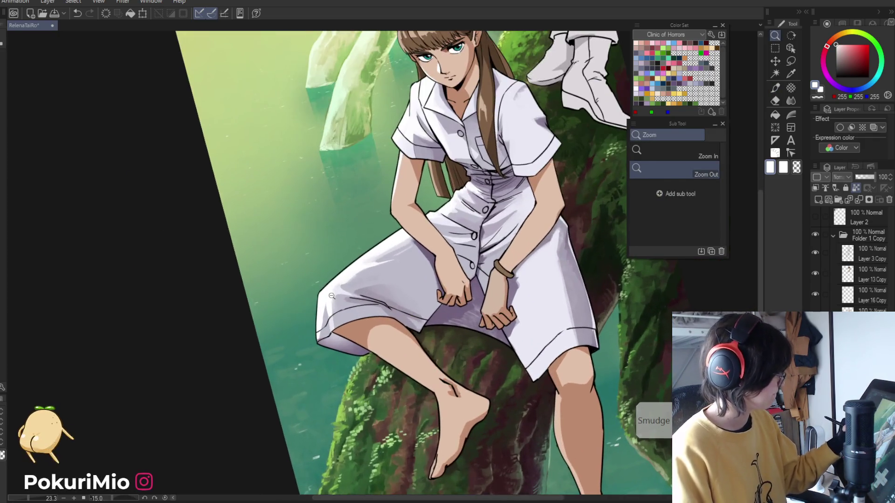
left_click(331, 300, "alt")
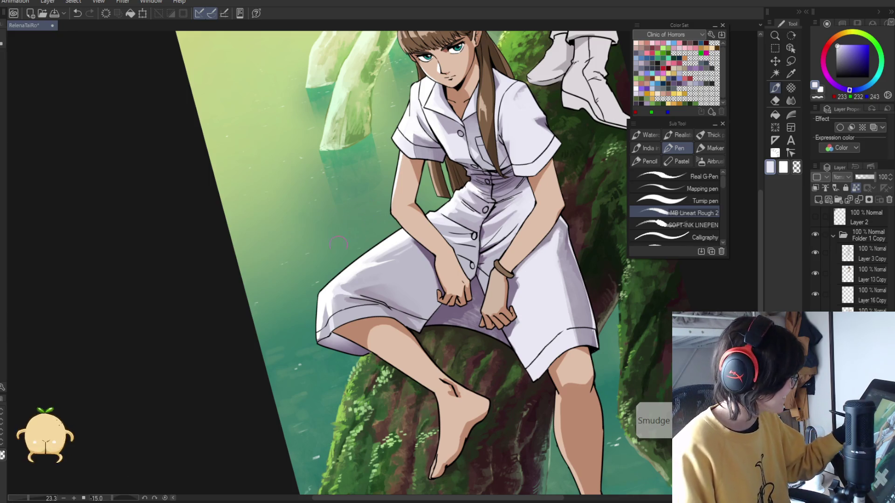
left_click_drag(334, 294, 339, 243)
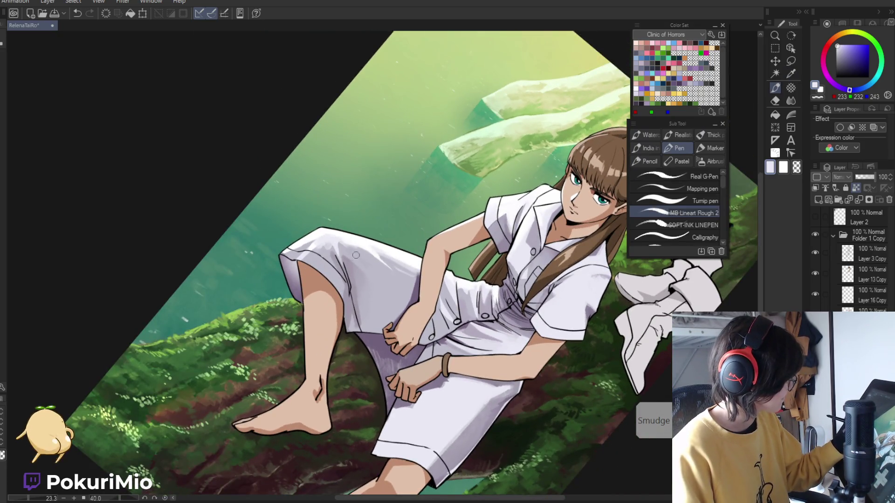
mouse_move(365, 252)
left_mouse_down()
mouse_move(422, 423)
mouse_move(354, 268)
mouse_move(340, 431)
left_mouse_up()
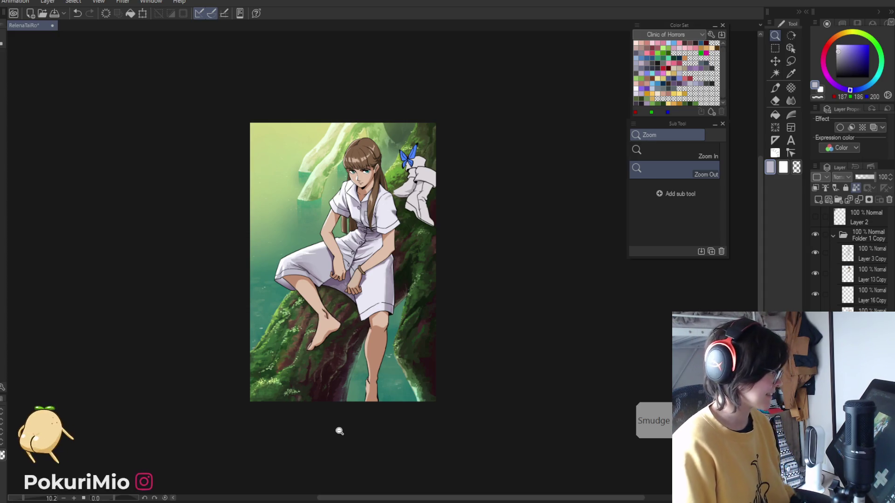
mouse_move(400, 458)
left_mouse_down()
mouse_move(387, 455)
mouse_move(431, 367)
left_mouse_up()
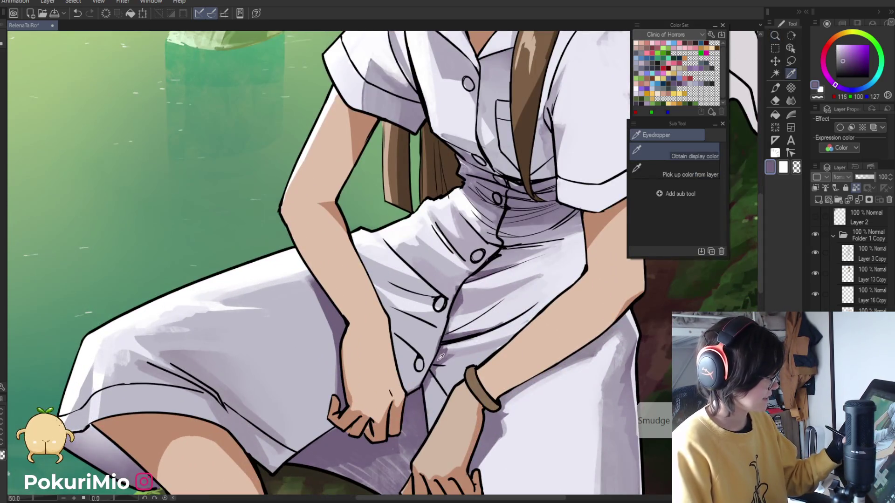
Sample light lavender and grey-purple dress tones and reframe the view on the dress
key("p")
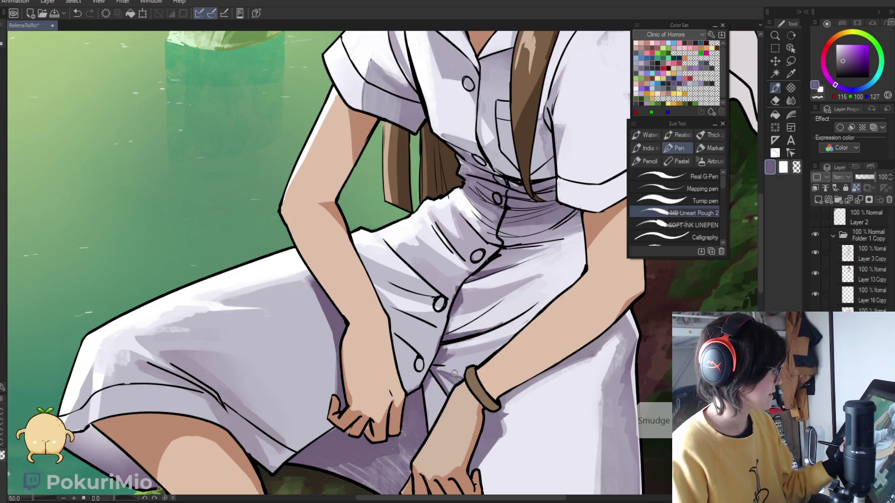
left_click(436, 367, "alt")
left_click(432, 367, "alt")
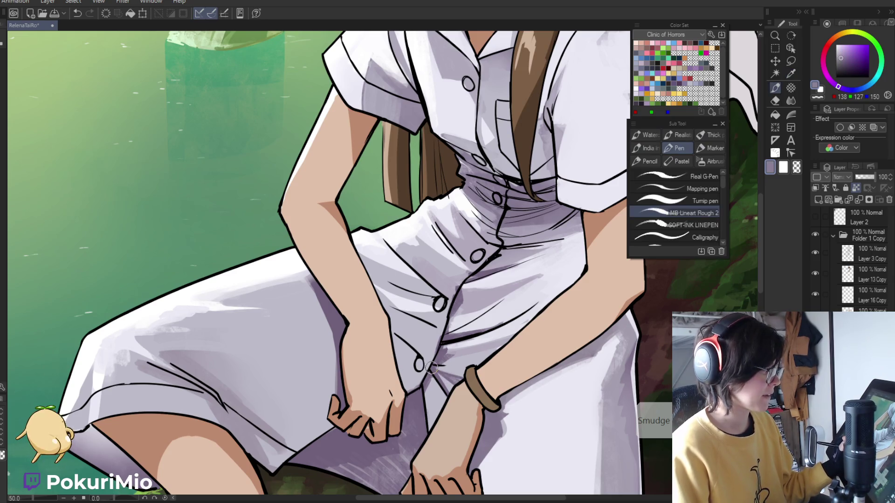
key("ctrl+0")
key("minus")
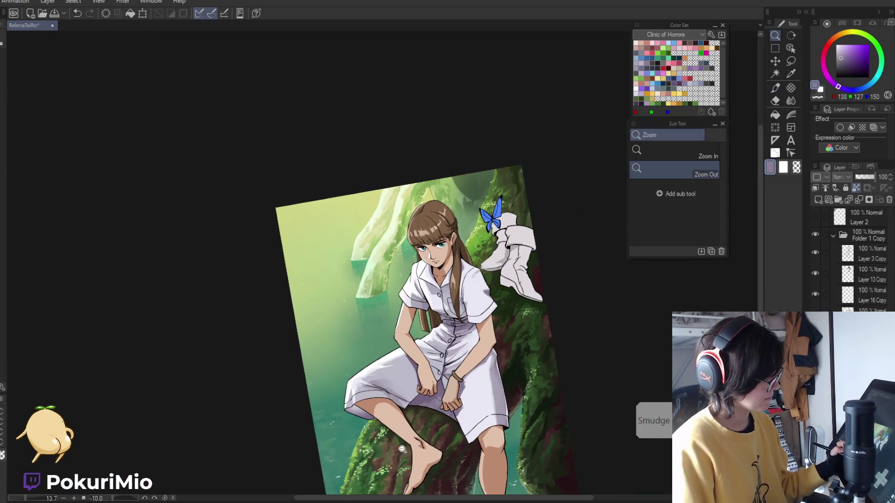
key("slash")
left_click_drag(405, 445, 434, 379)
Paint lavender shading over the dress fold between the hands
key("p")
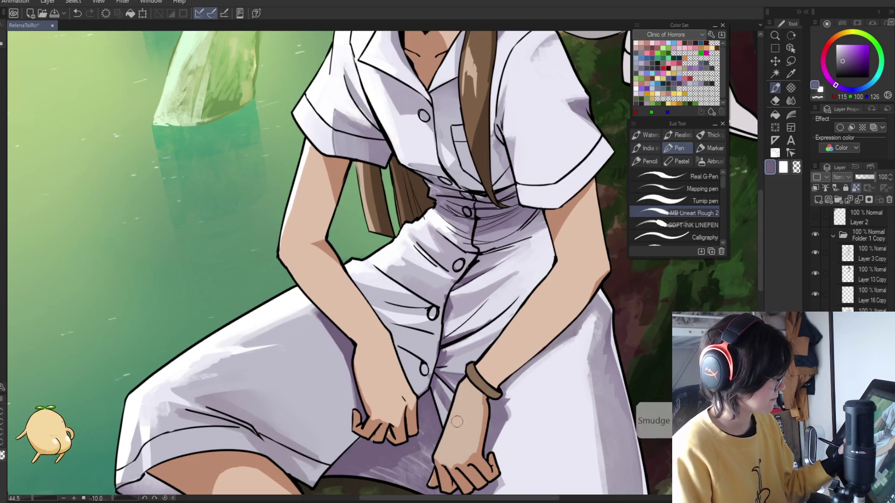
left_click(445, 405, "alt")
left_click(440, 400, "alt")
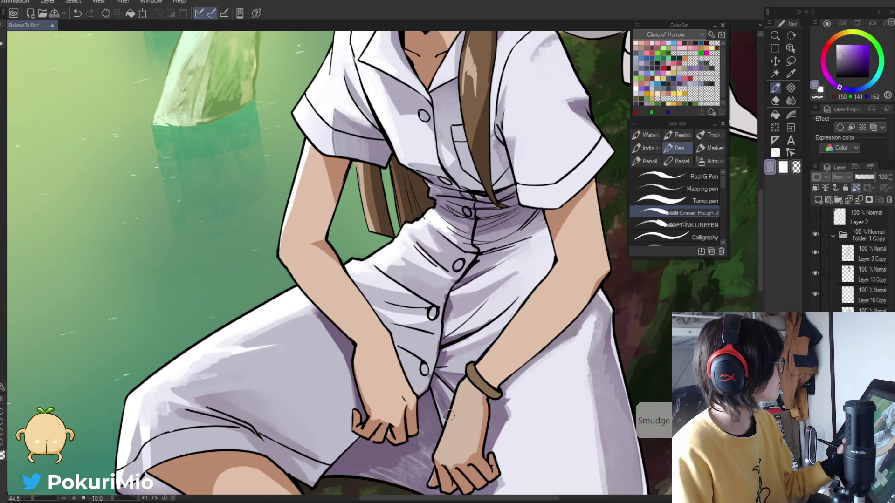
left_click_drag(441, 384, 434, 422)
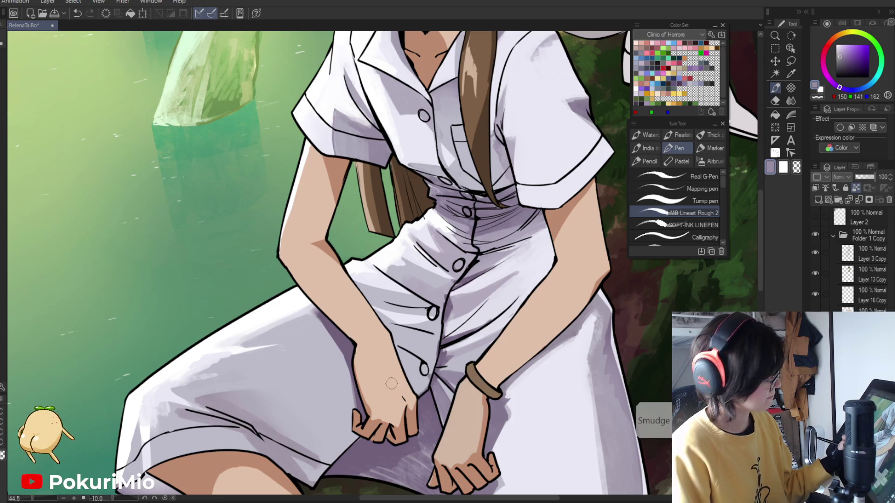
left_click(427, 371, "alt")
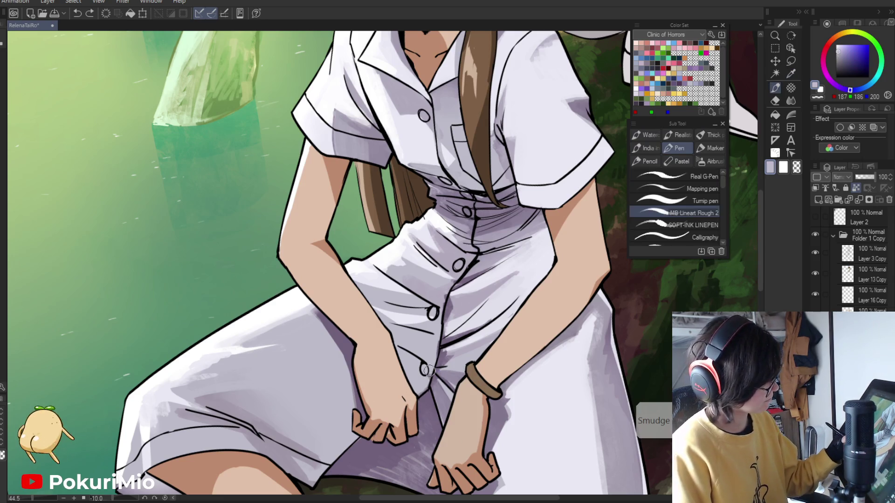
left_click(424, 371, "alt")
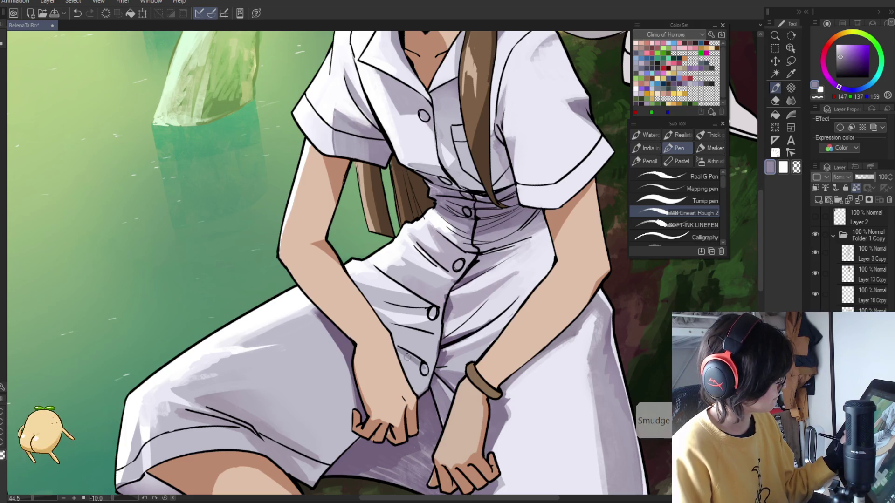
left_click(401, 297, "alt")
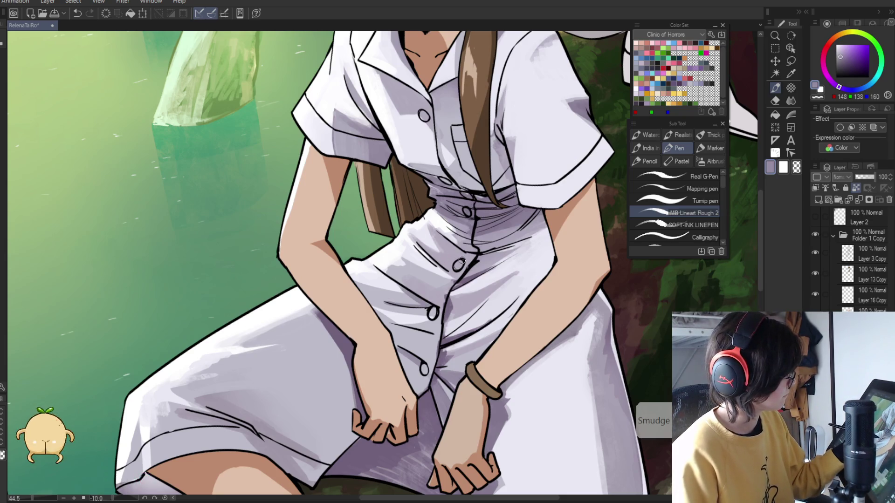
key("/")
left_click_drag(441, 308, 410, 448)
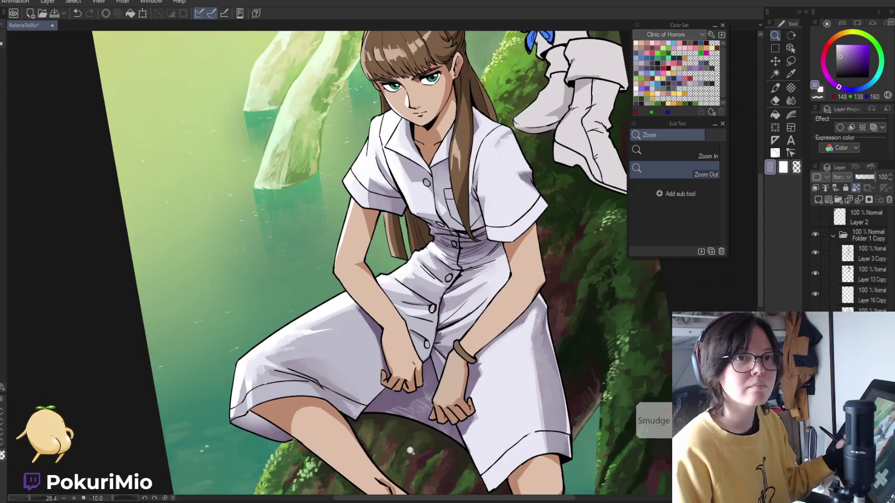
Frame the girl's face and pick a darker skin tone on the colour wheel
key("ctrl+0")
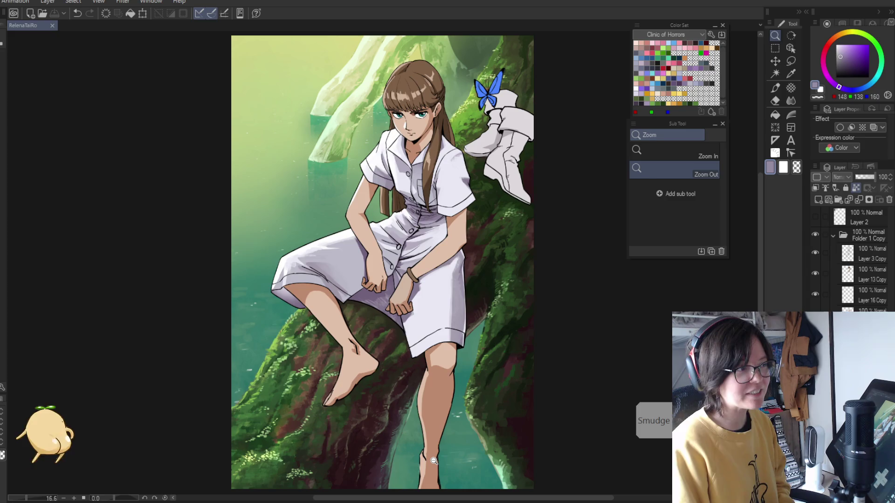
mouse_move(184, 326)
left_mouse_down()
mouse_move(168, 326)
mouse_move(180, 331)
left_mouse_up()
left_click_drag(287, 387, 297, 380)
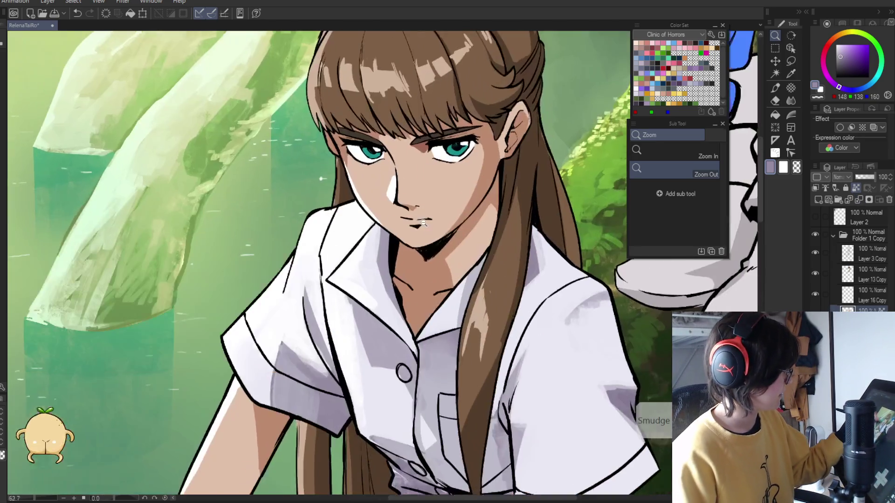
left_click_drag(375, 148, 434, 264)
key("i")
left_click(434, 264)
key("p")
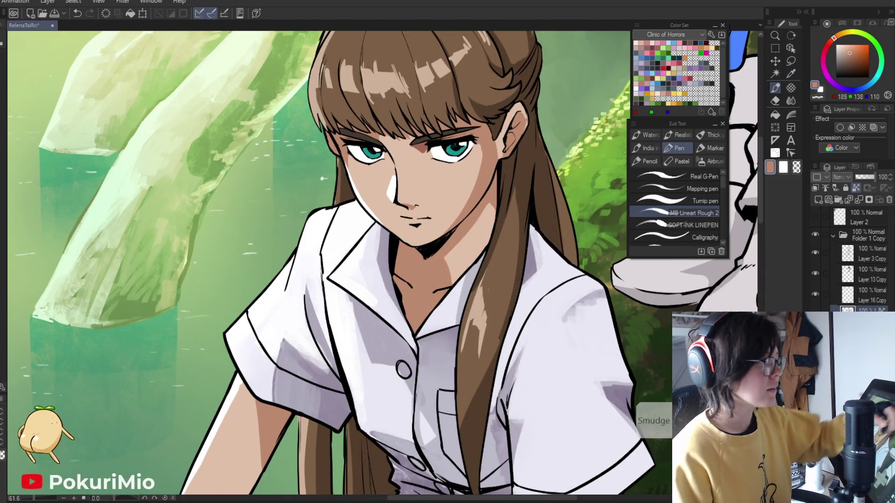
left_click(851, 56)
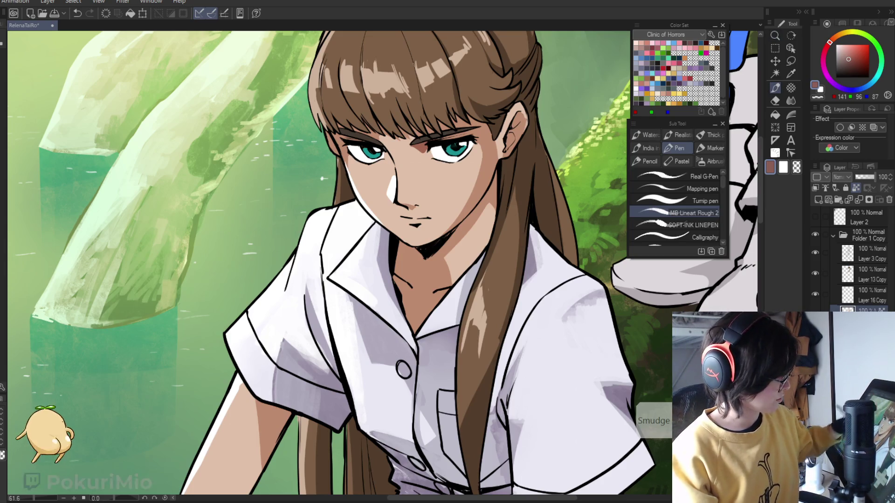
Paint darker skin shadow under the chin and down the neck
key("i")
left_click(478, 211)
key("p")
mouse_move(443, 244)
left_mouse_down()
mouse_move(427, 270)
mouse_move(396, 256)
mouse_move(422, 260)
left_mouse_up()
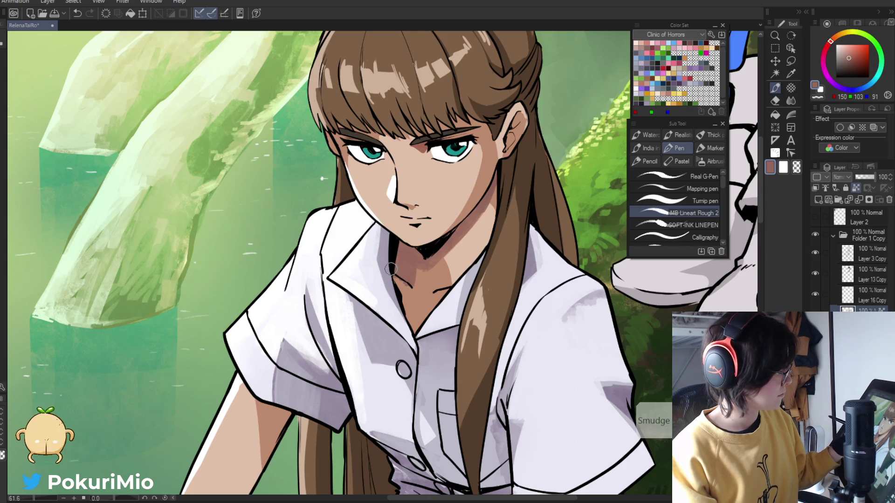
key("ctrl+0")
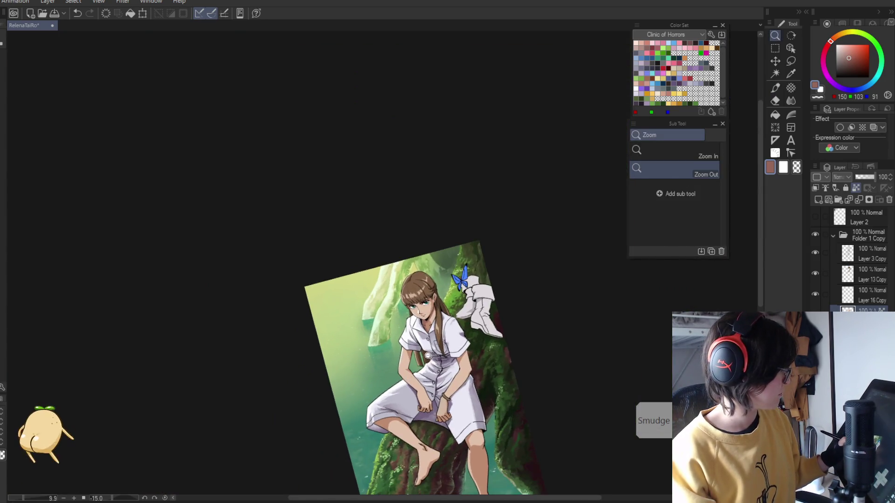
Sample a lighter skin tone near the neck, then zoom out and rotate the canvas
left_click(433, 335)
key("p")
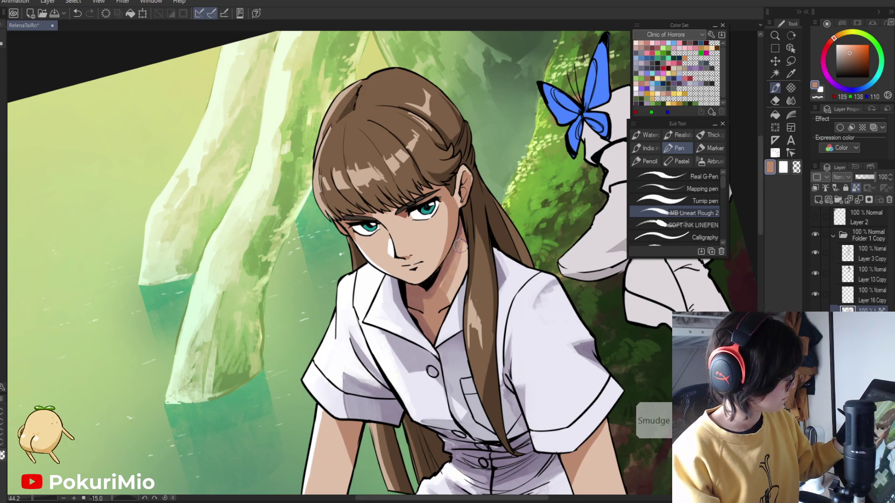
left_click(451, 290, "alt")
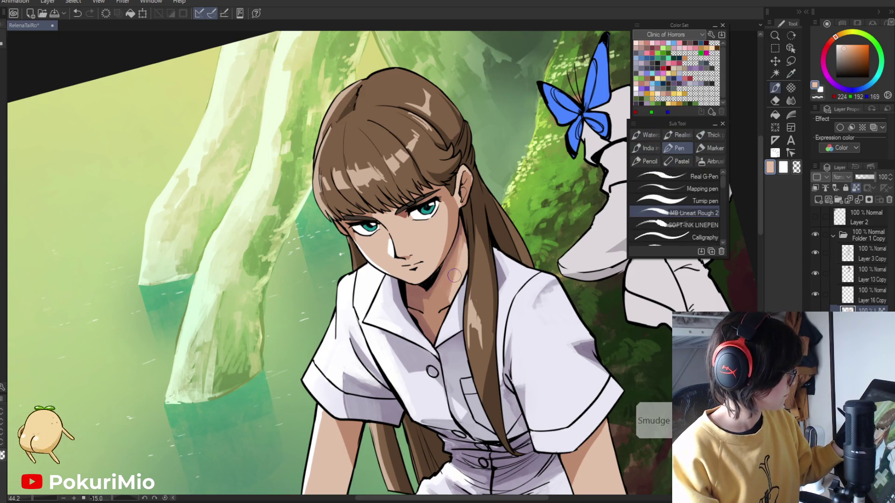
left_click(430, 246)
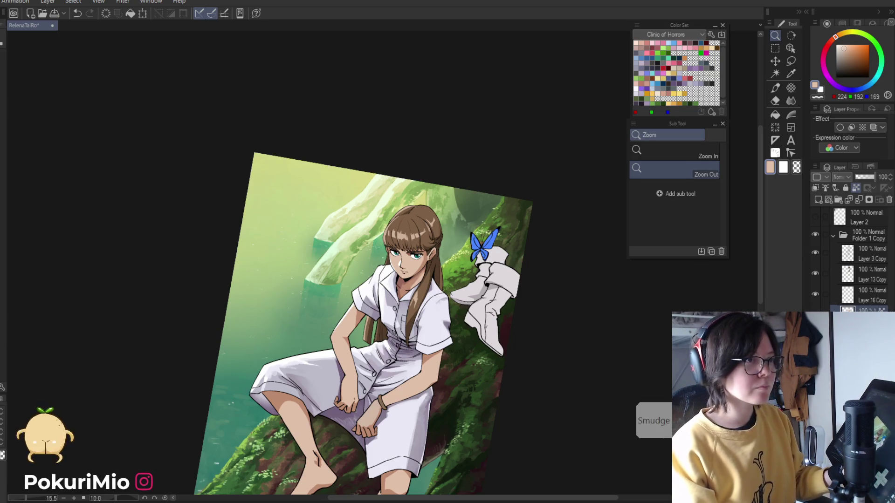
scroll(405, 256, "up", 5)
key("p")
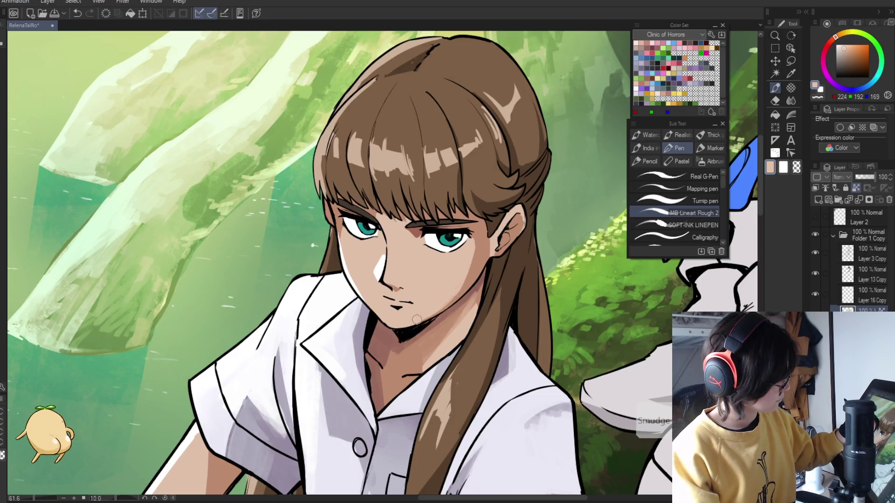
key("slash")
scroll(351, 347, "down", 6)
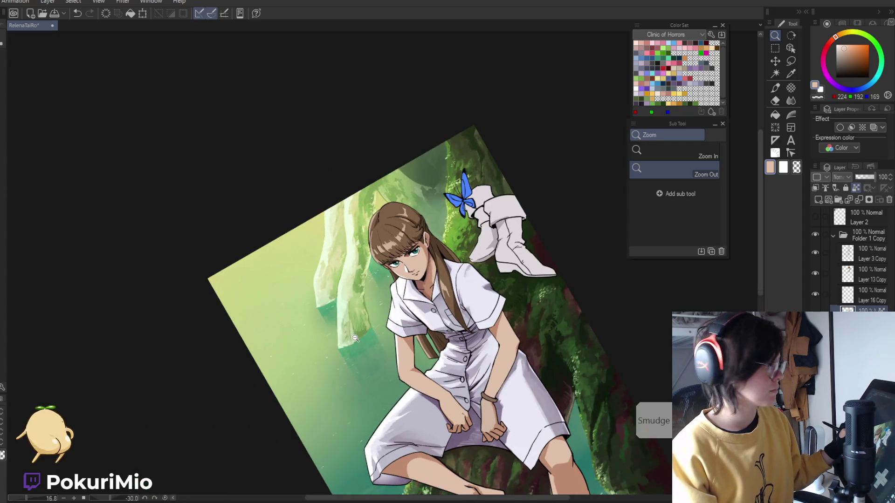
key("^")
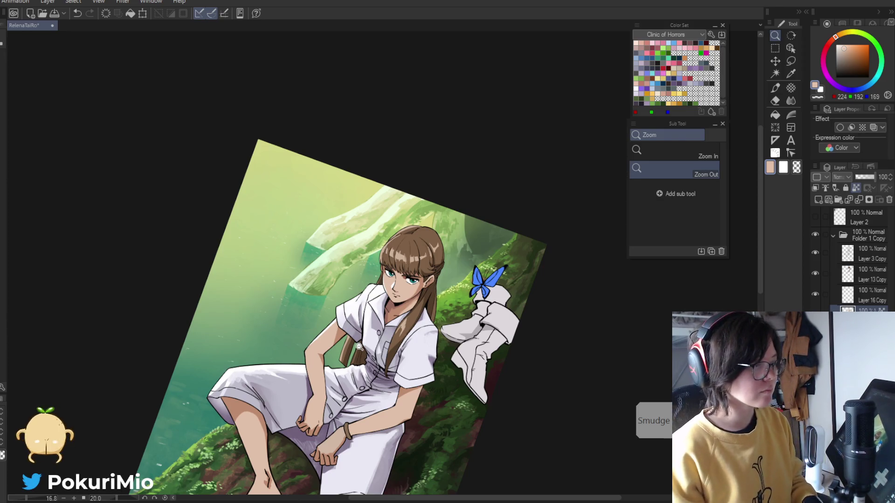
Select Layer 13 Copy and eyedrop the hair's brown as the drawing colour
left_click(848, 275)
scroll(408, 250, "up", 5)
key("i")
left_click(401, 322)
key("g")
key("g")
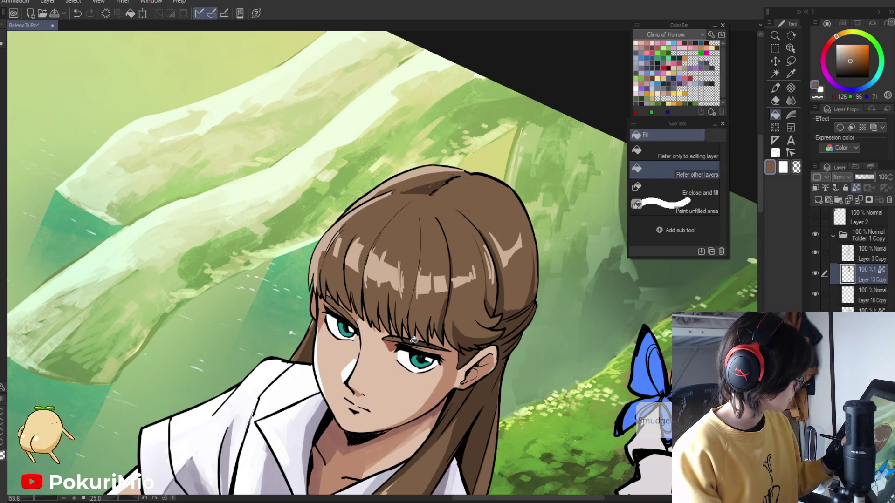
mouse_move(414, 340)
left_mouse_down()
mouse_move(335, 399)
mouse_move(358, 311)
left_mouse_up()
left_click(366, 398)
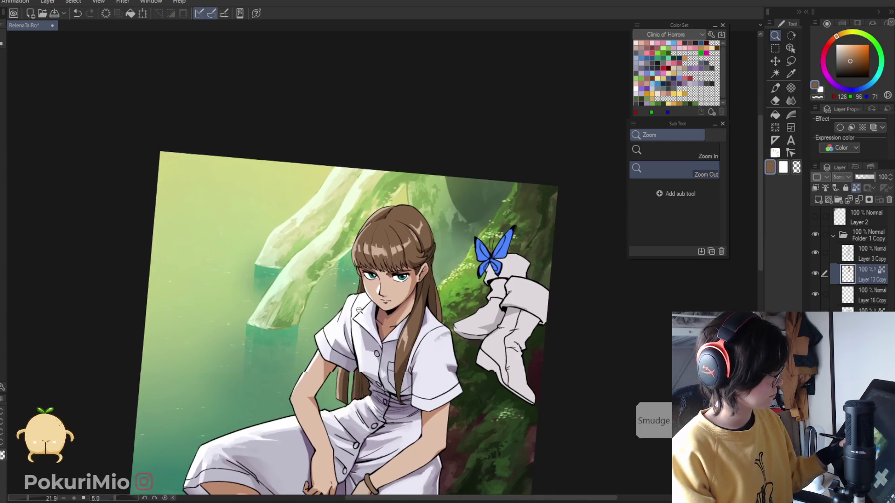
key("alt+e")
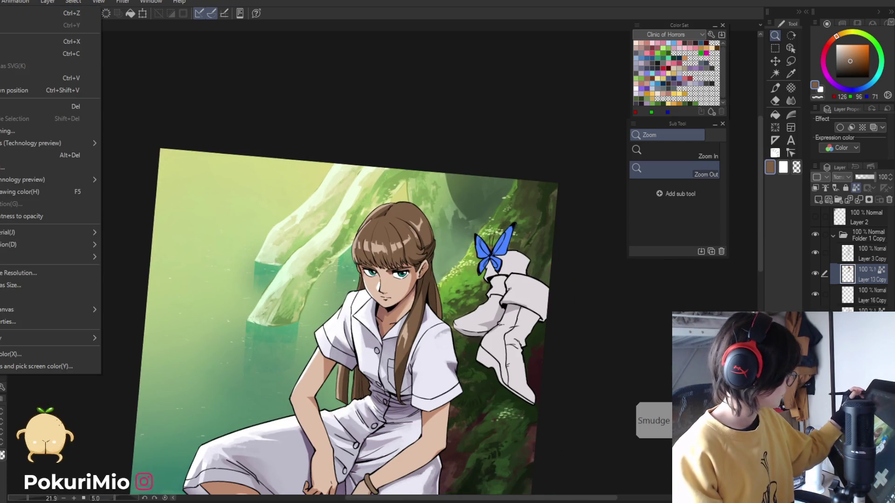
mouse_move(88, 244)
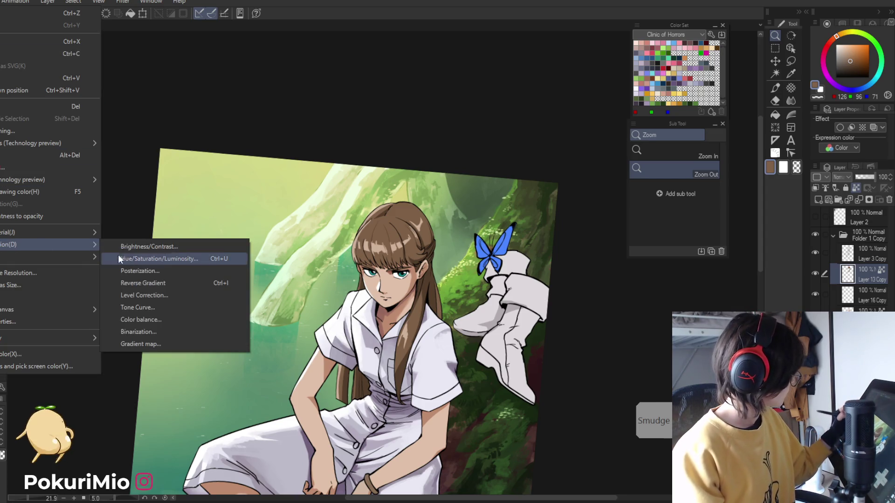
left_click(134, 259)
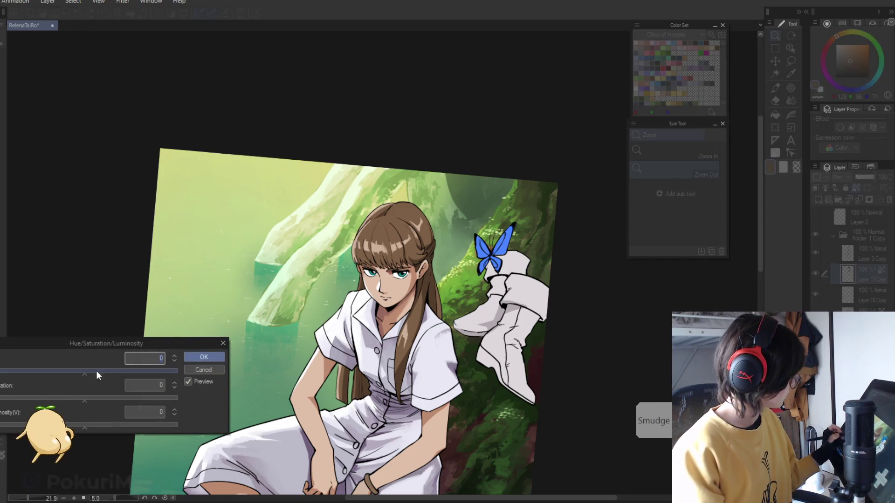
mouse_move(94, 372)
left_mouse_down()
mouse_move(81, 371)
mouse_move(121, 372)
left_mouse_up()
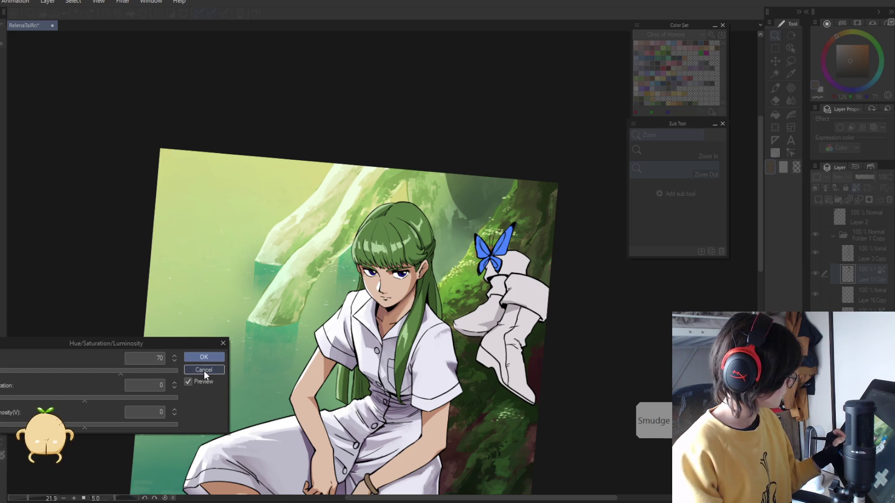
left_click(203, 370)
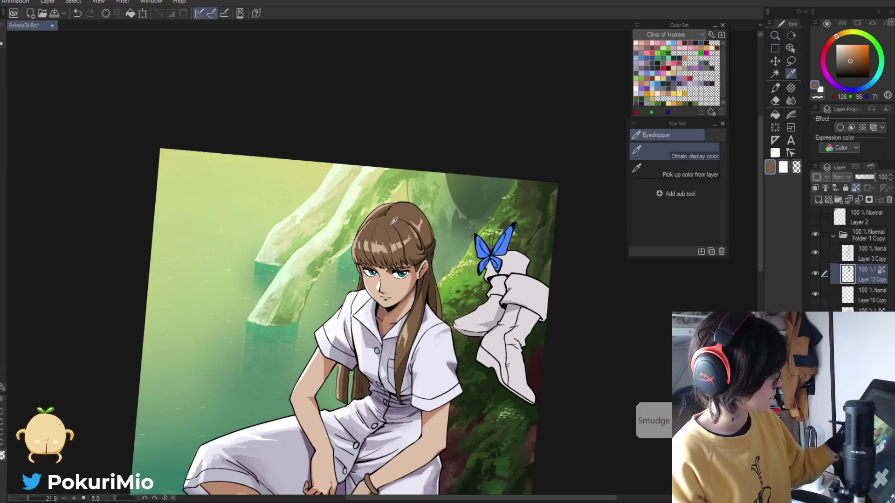
key("p")
Pick a lighter golden brown from the hair and switch to the soft airbrush
left_click(852, 52)
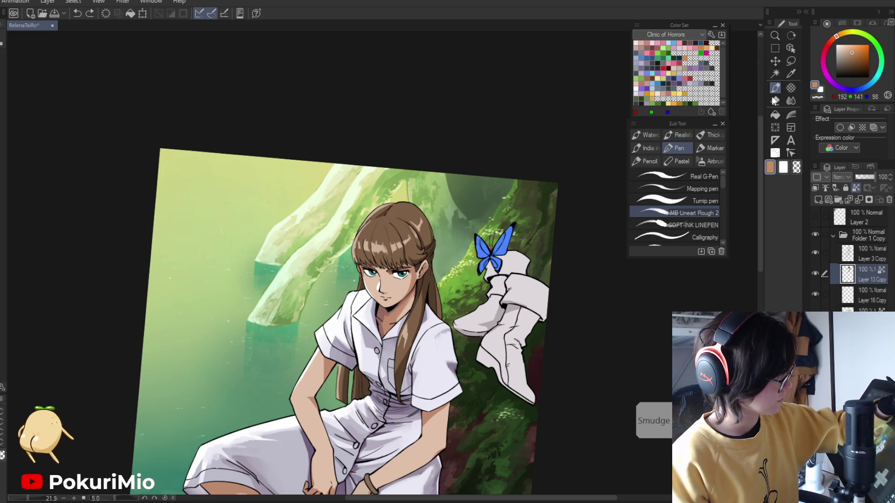
left_click(704, 160)
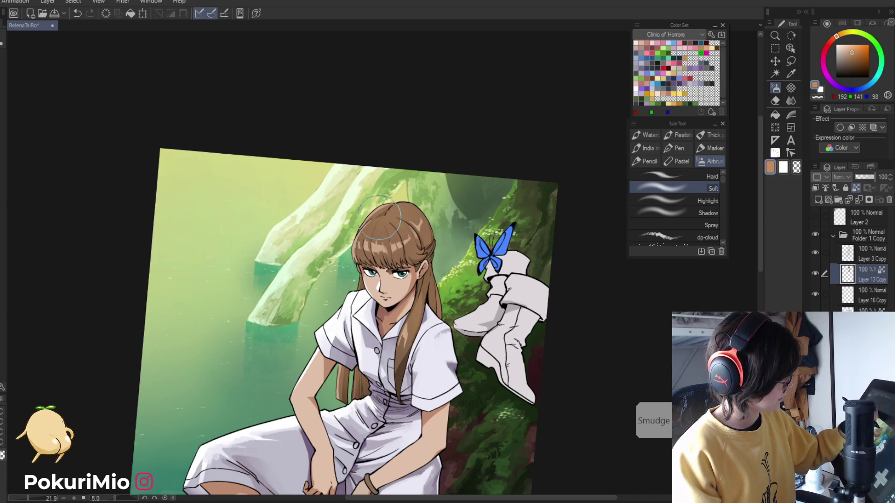
key("ctrl+minus")
key("ctrl+minus")
key("ctrl+minus")
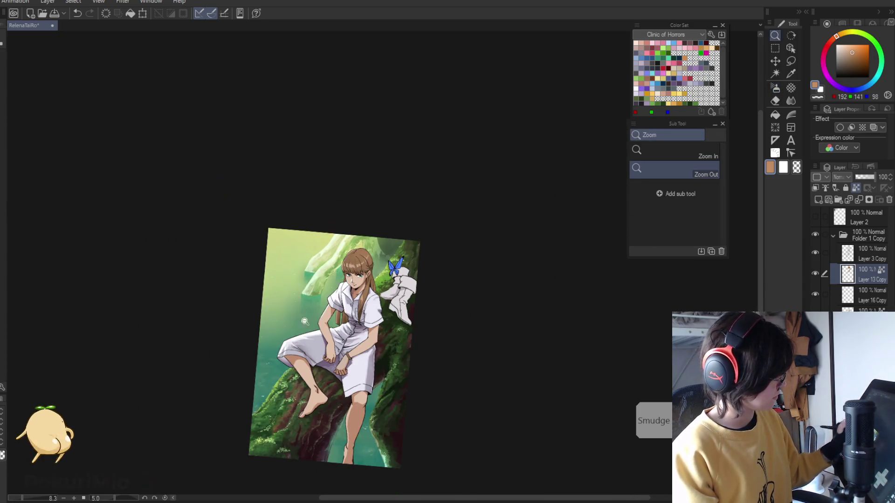
left_click_drag(330, 372, 339, 353)
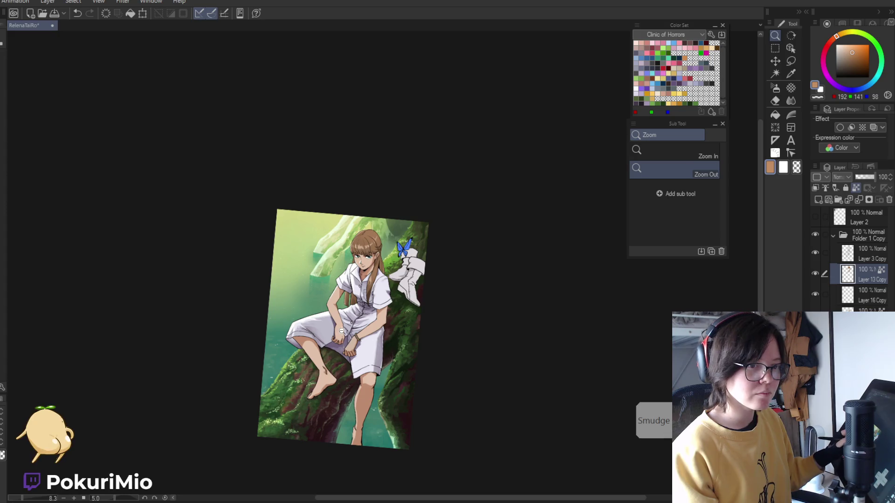
scroll(347, 223, "up", 5)
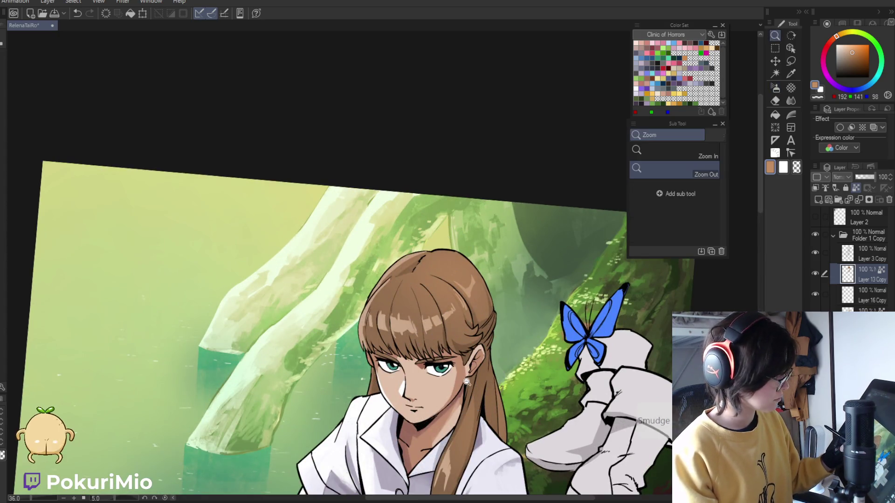
left_click_drag(476, 410, 427, 373)
Sample the dark hair brown, choose a pen brush and zoom in on the face
key("i")
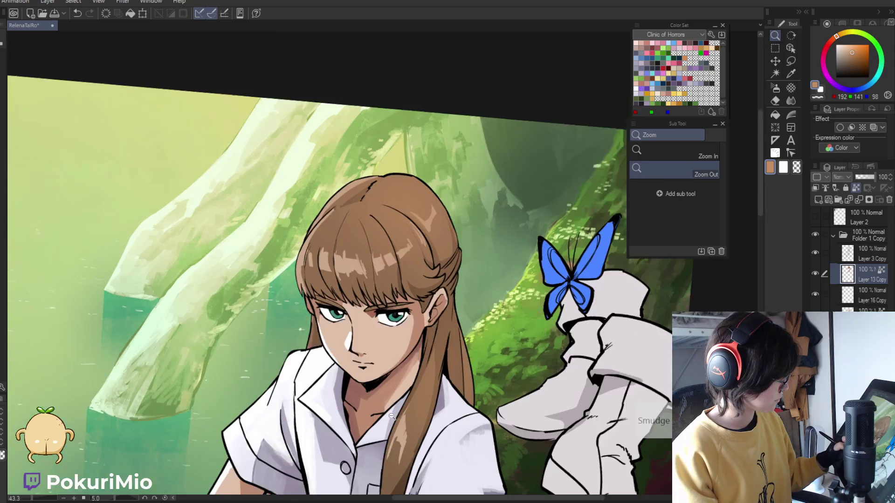
left_click(401, 480)
key("p")
scroll(442, 381, "up", 3)
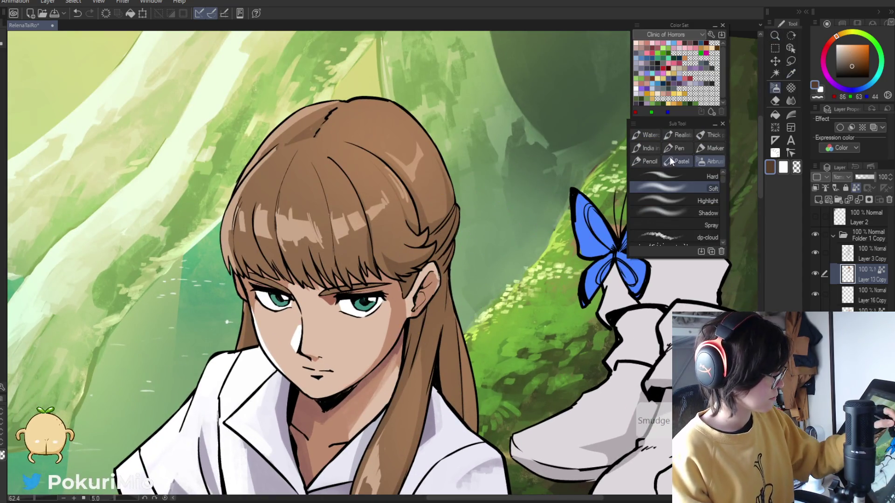
left_click(673, 149)
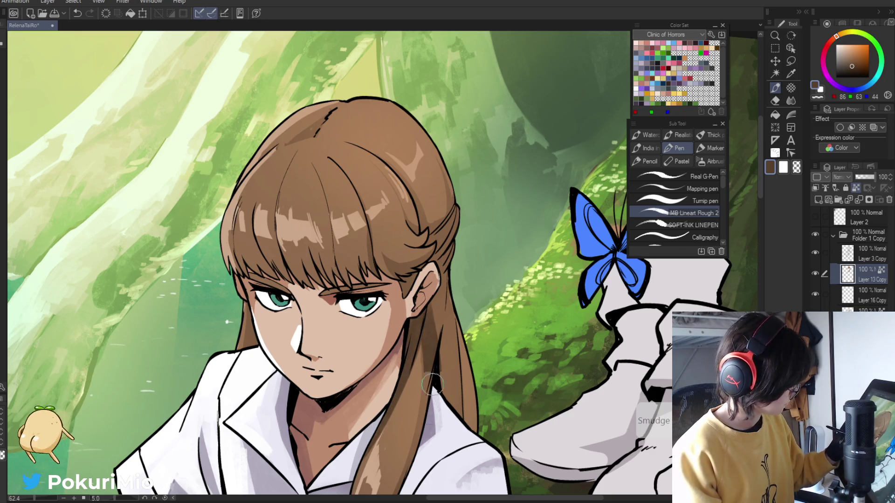
key("ctrl+alt+space")
left_click_drag(412, 359, 389, 425)
left_click(412, 461)
left_click(433, 238)
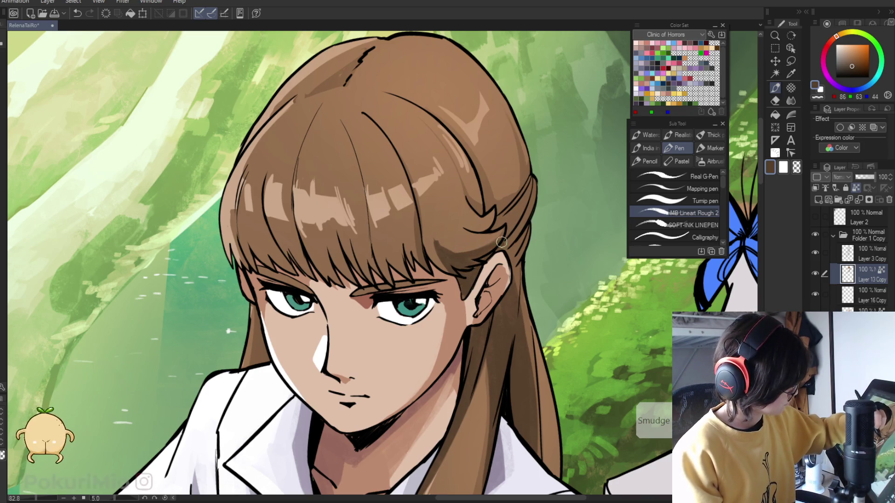
Thicken the black outline along the hair's right edge down toward the ear
mouse_move(534, 176)
left_mouse_down()
mouse_move(501, 252)
mouse_move(369, 386)
left_mouse_up()
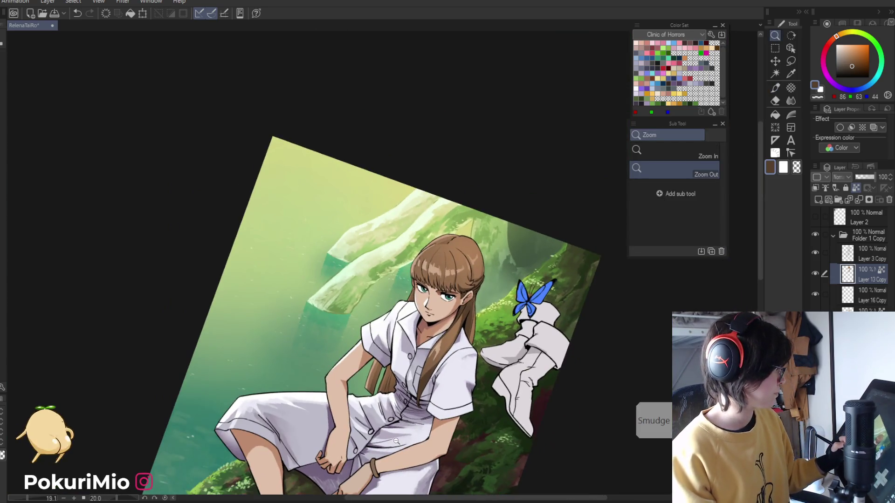
left_click_drag(396, 441, 419, 350)
mouse_move(432, 265)
left_mouse_down()
mouse_move(400, 179)
mouse_move(394, 198)
left_mouse_up()
key("p")
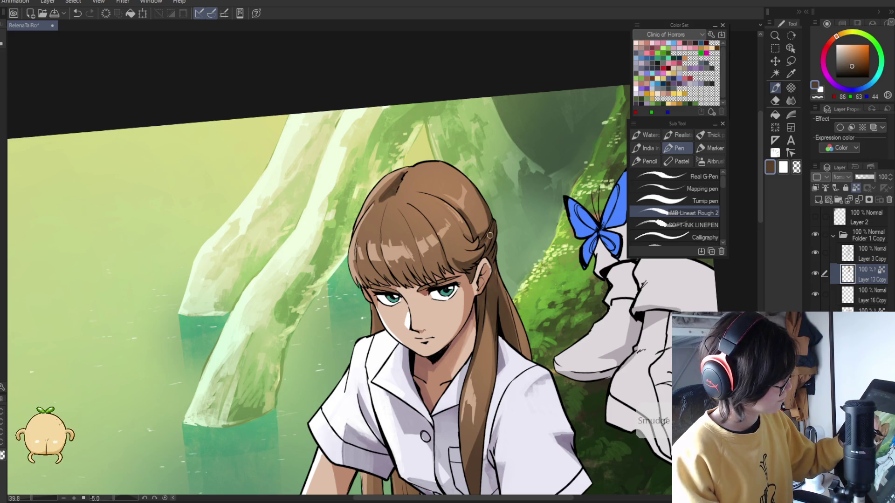
left_click(365, 307, "alt")
left_click(364, 307, "alt")
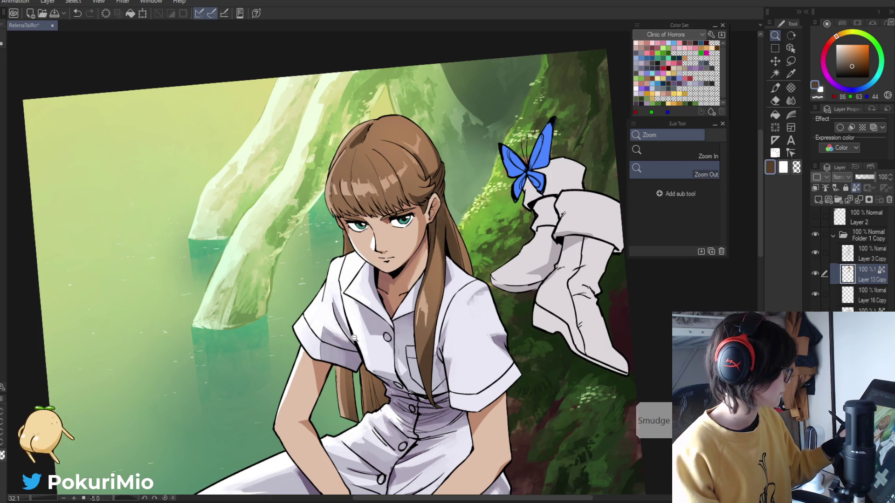
Zoom and rotate the view to review the hair, face and chin
key("p")
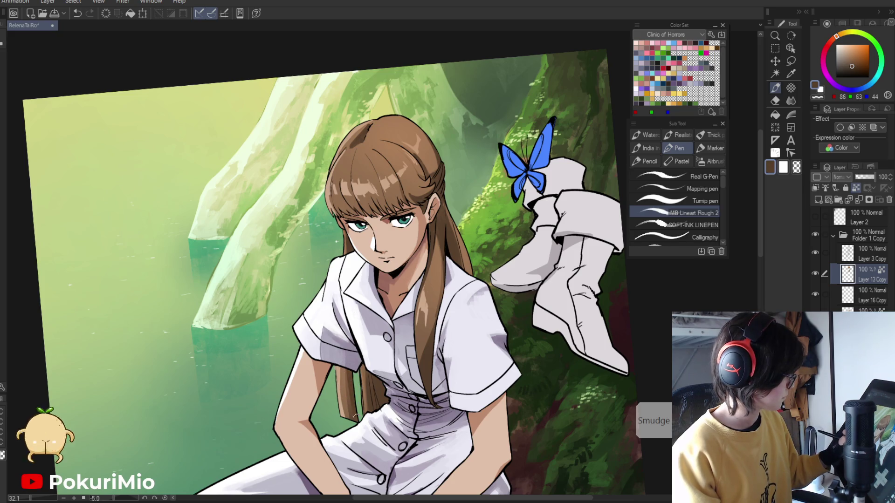
key("/")
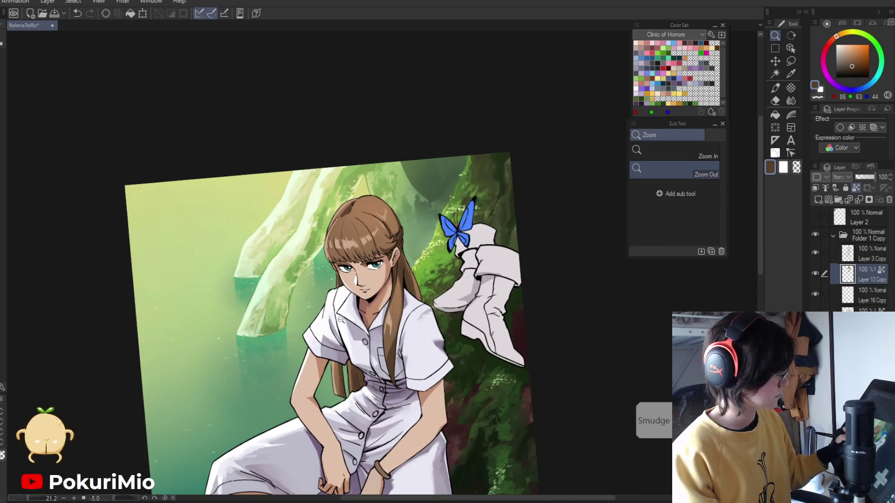
left_click_drag(331, 220, 405, 343)
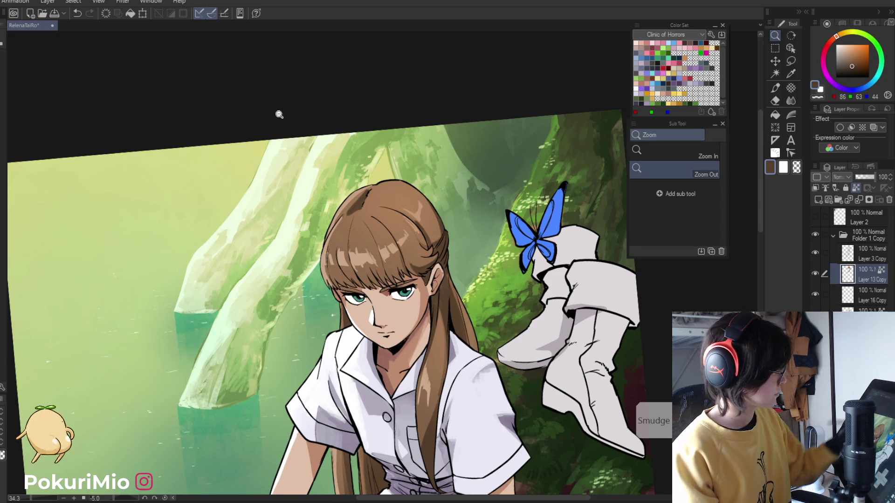
left_click_drag(290, 120, 327, 427)
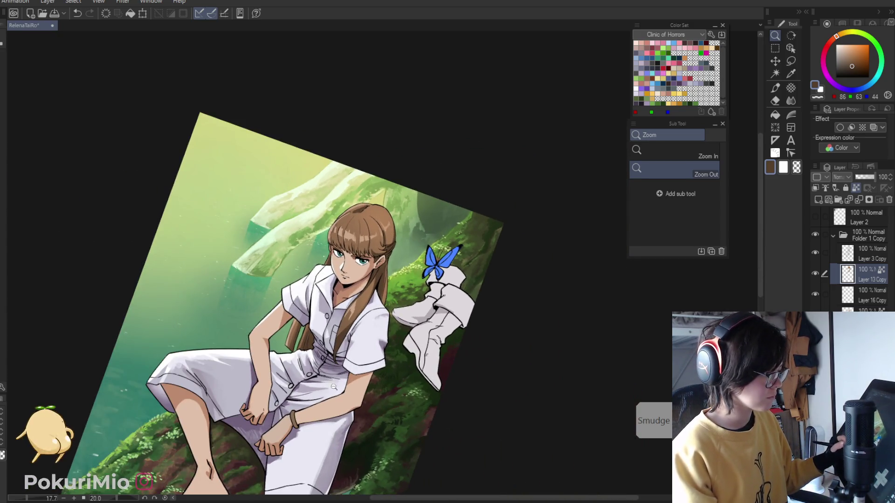
left_click(334, 390)
left_click_drag(368, 284, 407, 265)
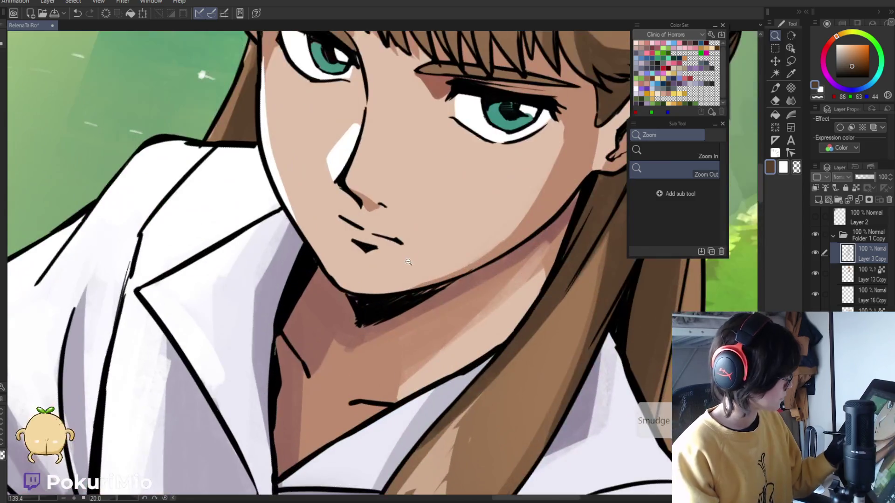
Select the layer below Layer 3 Copy and briefly toggle the hidden green layer
key("e")
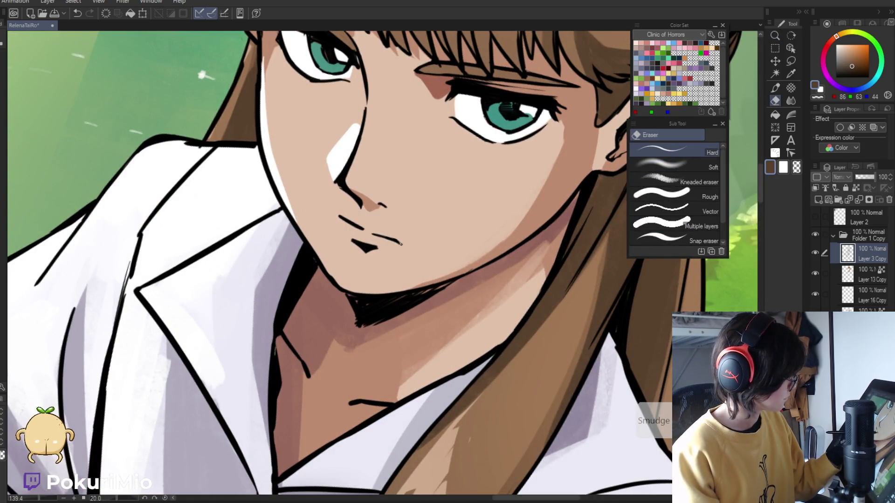
key("slash")
left_click(351, 274, "alt")
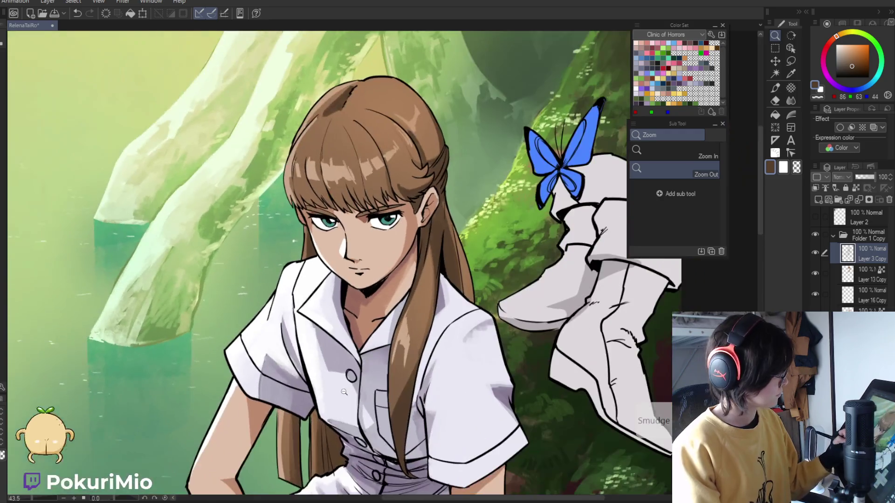
left_click(371, 367, "alt")
left_click(847, 311)
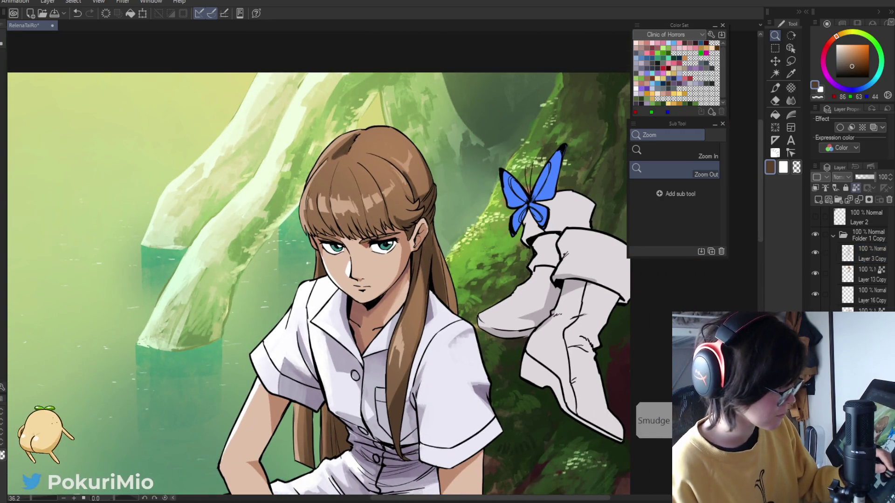
left_click(815, 315)
left_click(815, 315)
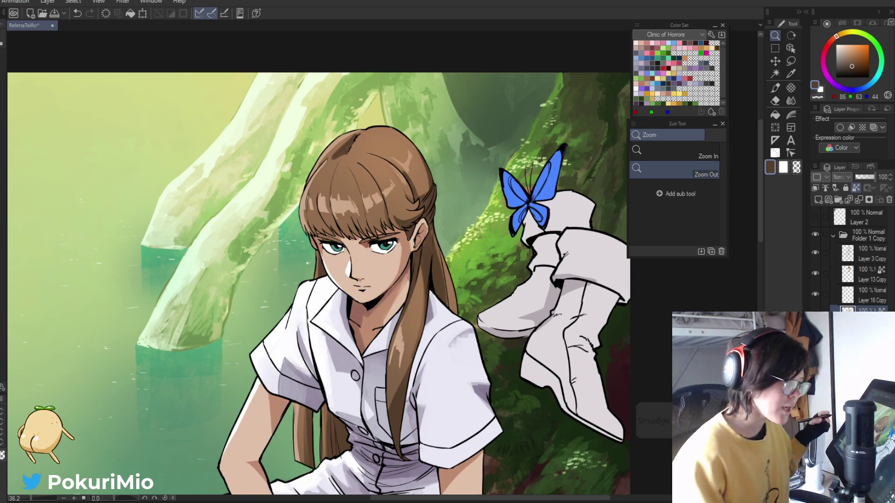
Adjust the drawing colour and pen brush, then add small dark marks inside the ear
left_click(393, 326)
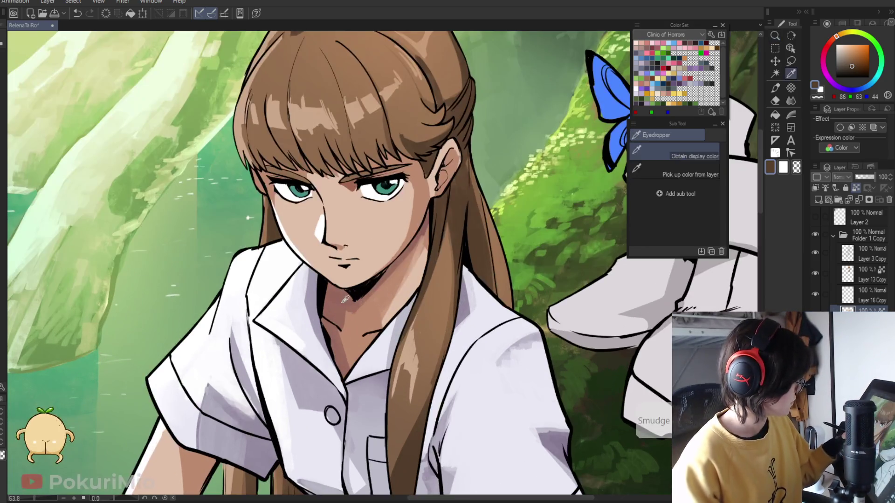
key("p")
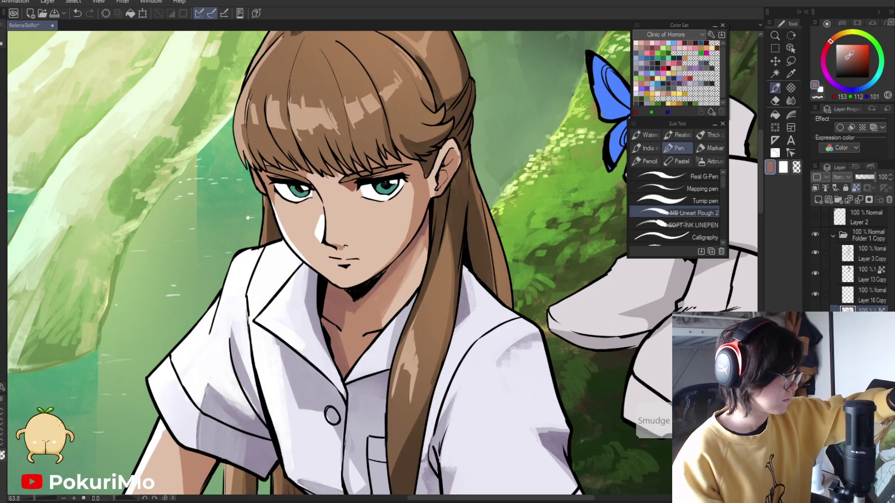
left_click(835, 40)
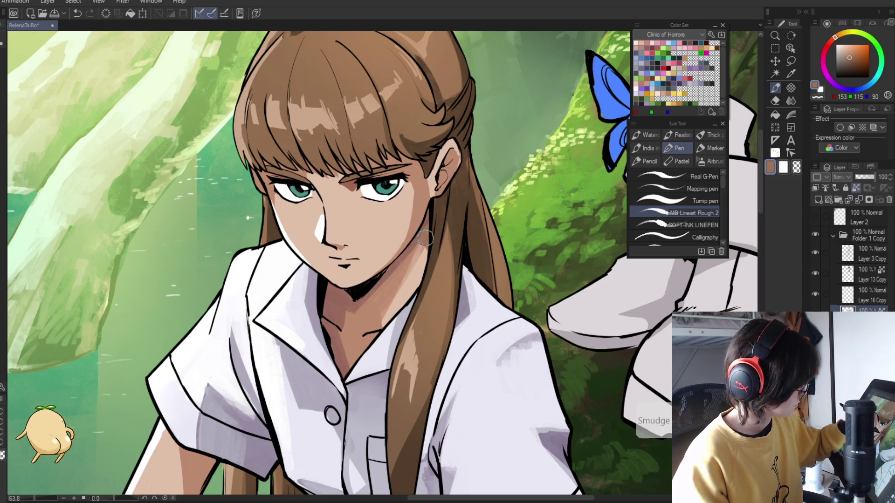
key("slash")
left_click(312, 414, "alt")
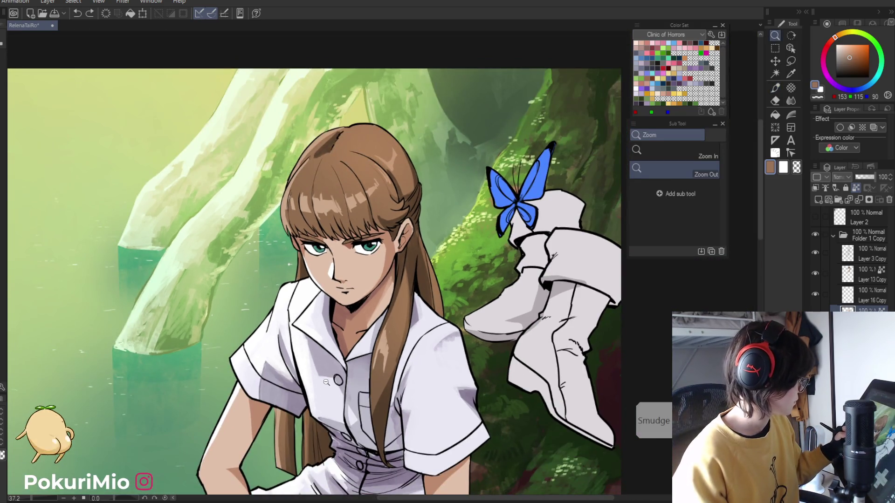
key("p")
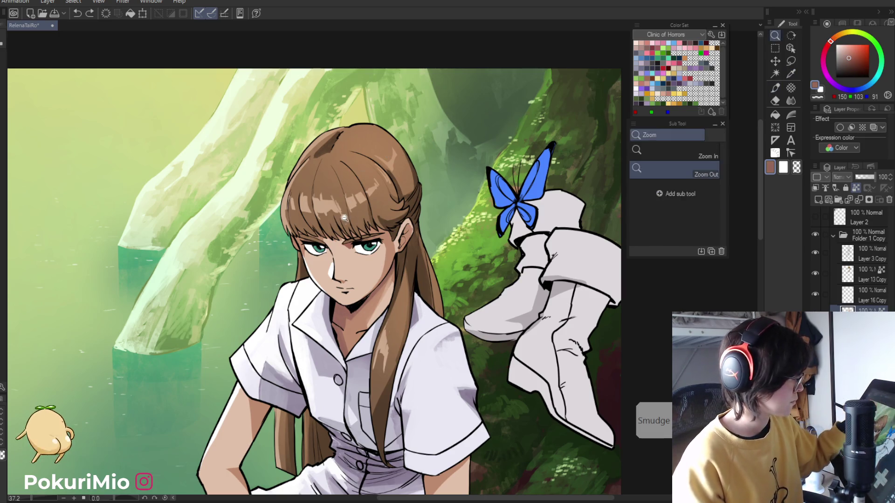
left_click_drag(332, 234, 365, 235)
left_click(681, 201)
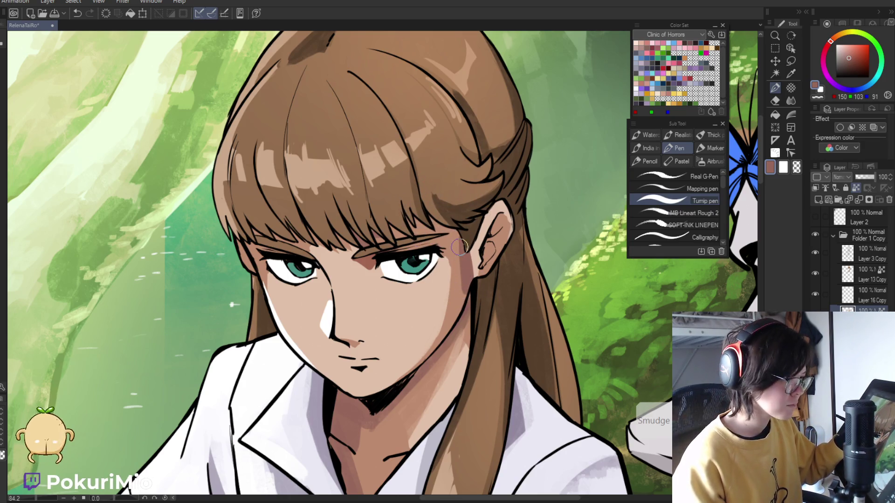
mouse_move(487, 243)
left_mouse_down()
mouse_move(501, 223)
mouse_move(419, 250)
mouse_move(451, 250)
mouse_move(464, 274)
left_mouse_up()
Sample the face's skin tone and a darker skin shade for the shading
key("j")
key("i")
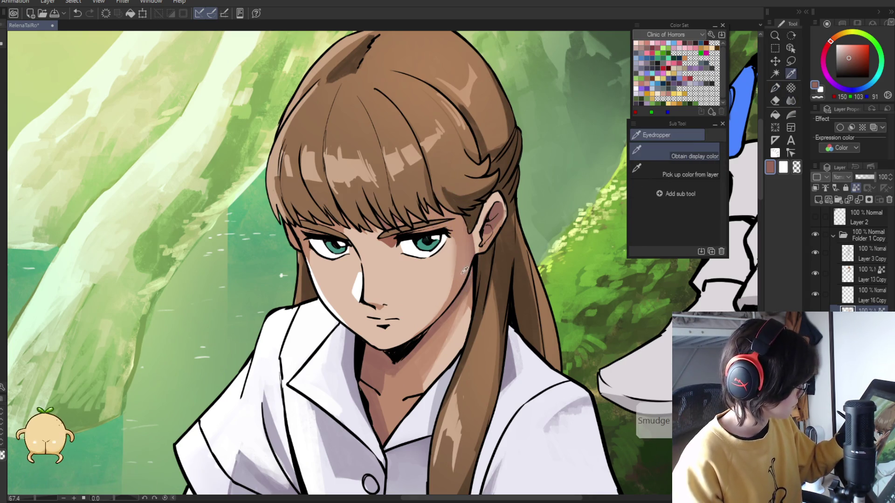
left_click(461, 278)
key("p")
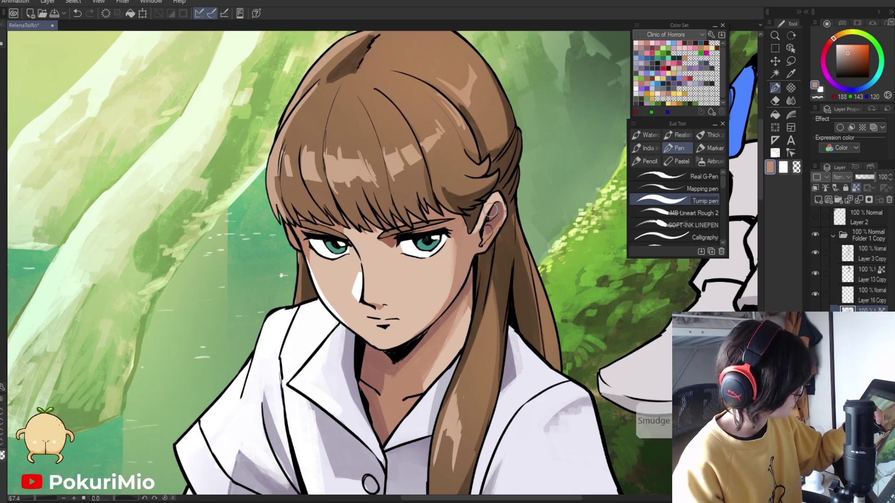
left_click(485, 232, "alt")
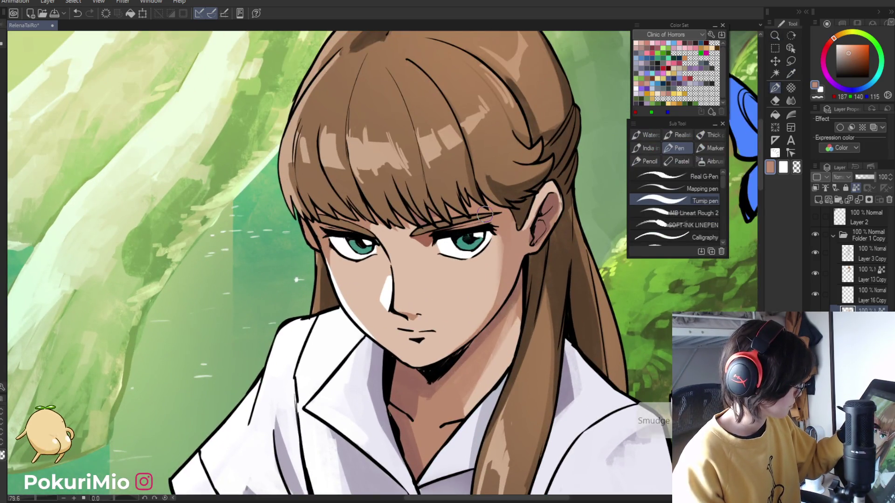
left_click(485, 213, "alt")
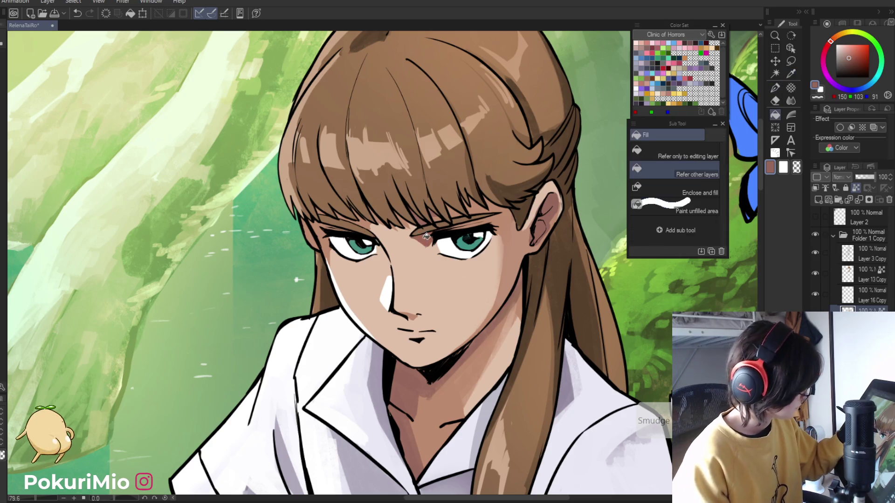
left_click_drag(454, 228, 370, 200)
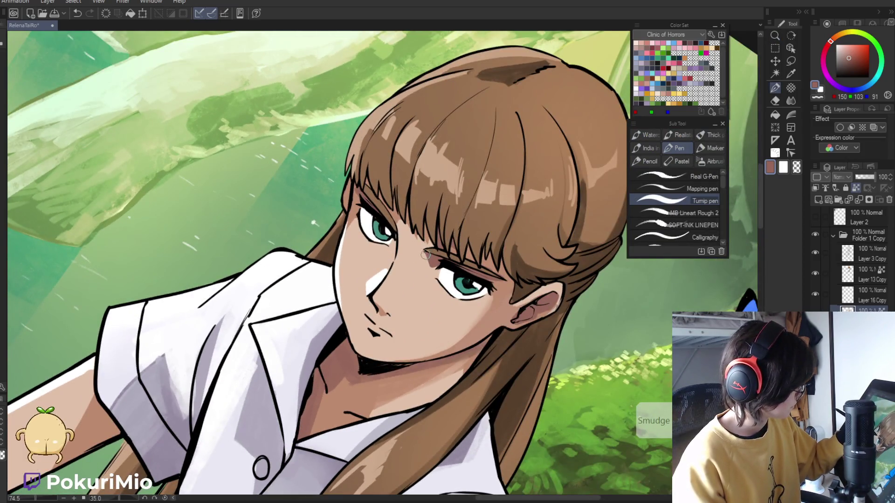
Softly blend the shading on the face with the Blend tool
key("j")
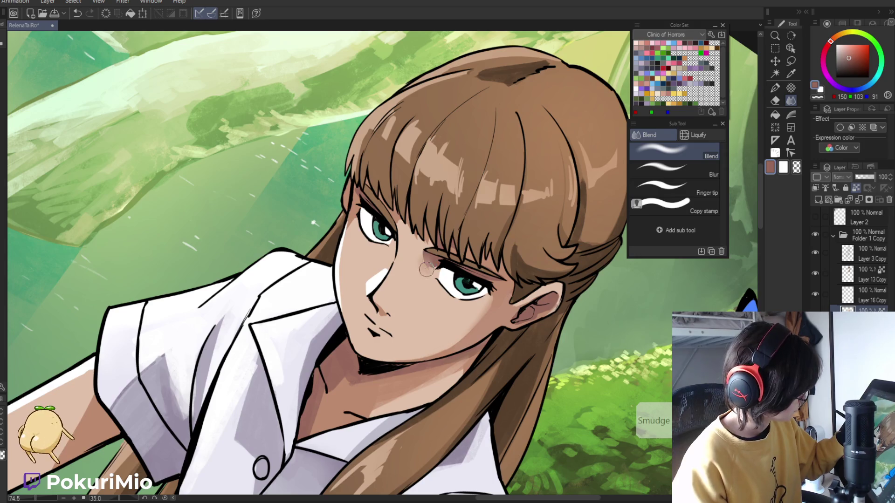
mouse_move(427, 272)
left_mouse_down()
mouse_move(395, 312)
mouse_move(469, 348)
left_mouse_up()
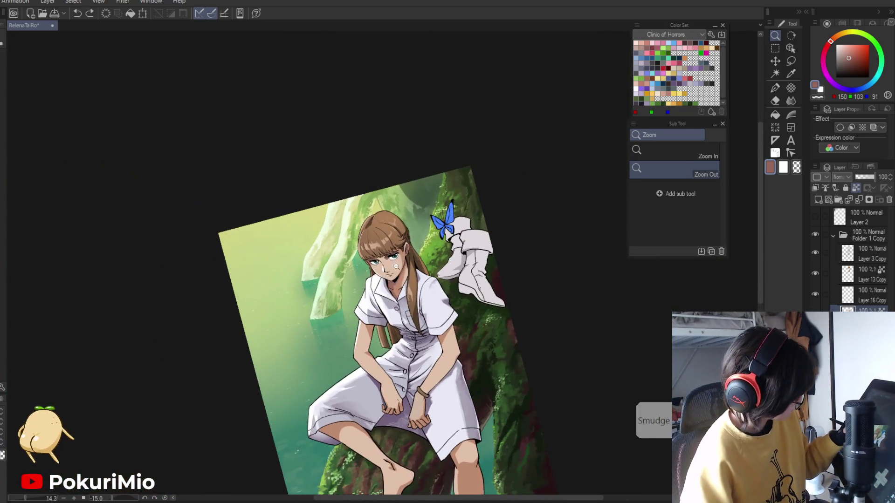
left_click(395, 266)
key("p")
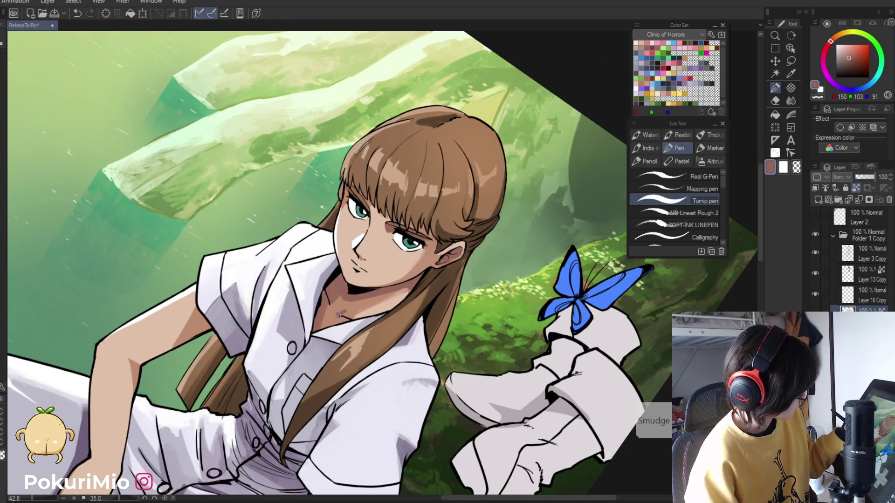
key("slash")
left_click(330, 306)
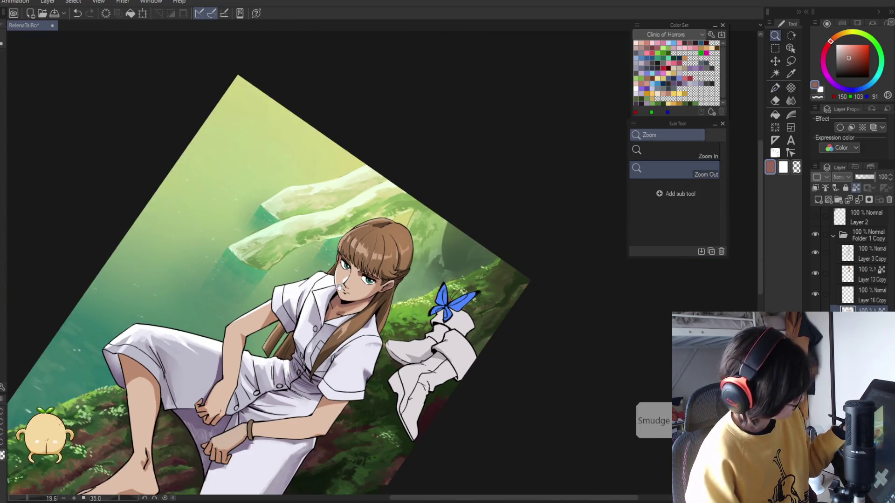
Pick the light skin colour, then the darker shading brown, from the neck
scroll(360, 258, "up", 2)
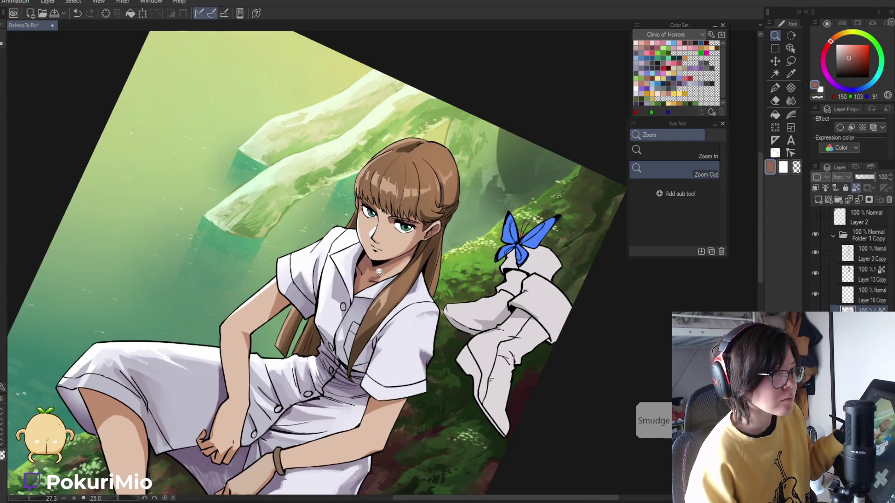
key("p")
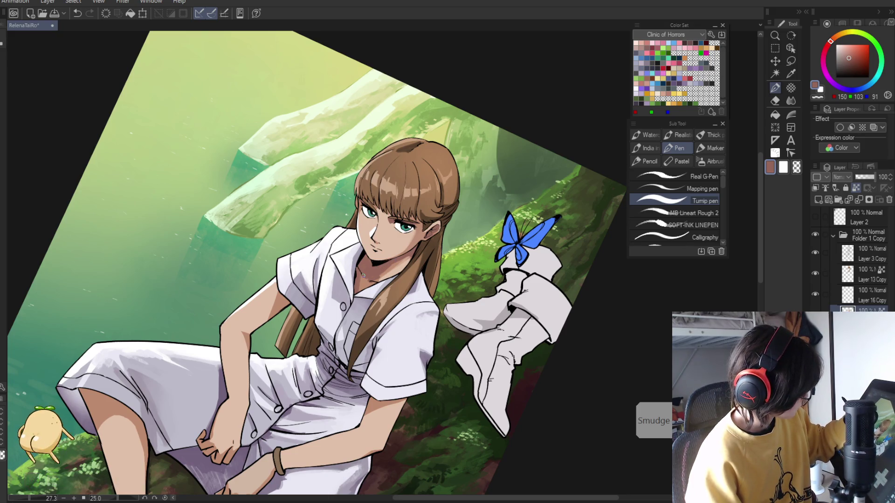
scroll(365, 275, "up", 1)
left_click(371, 259, "alt")
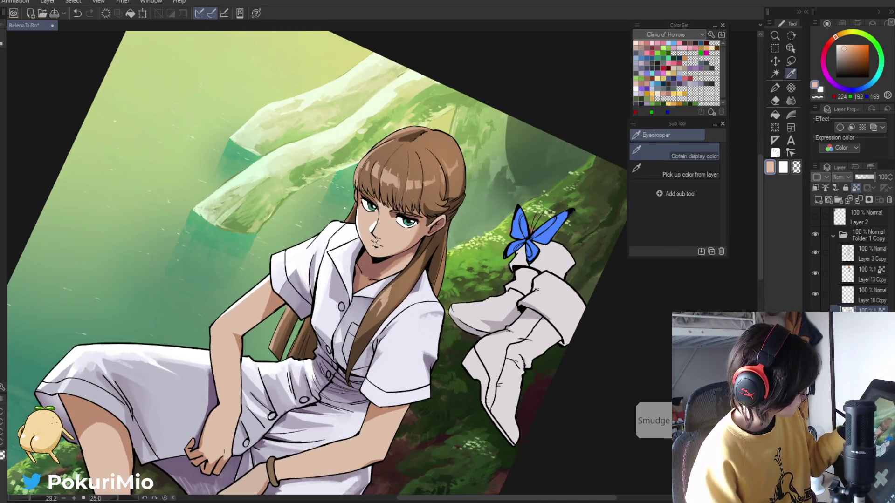
scroll(368, 273, "down", 4)
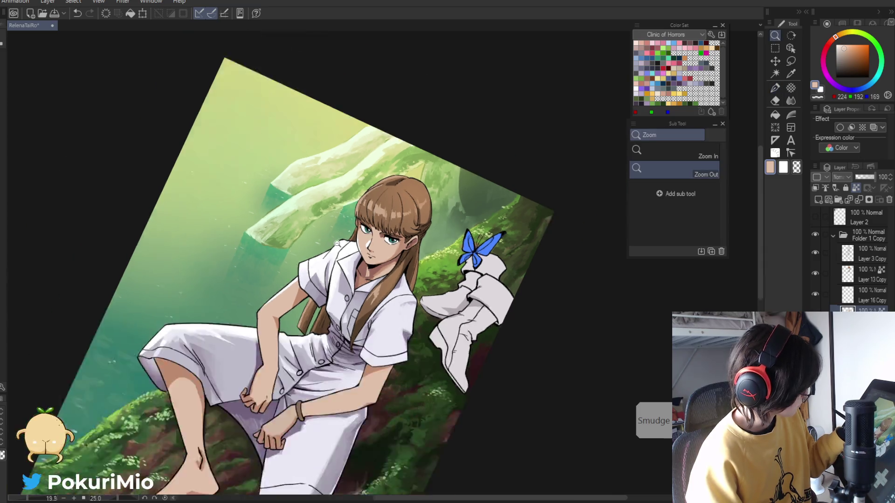
scroll(370, 274, "up", 2)
left_click(372, 275, "alt")
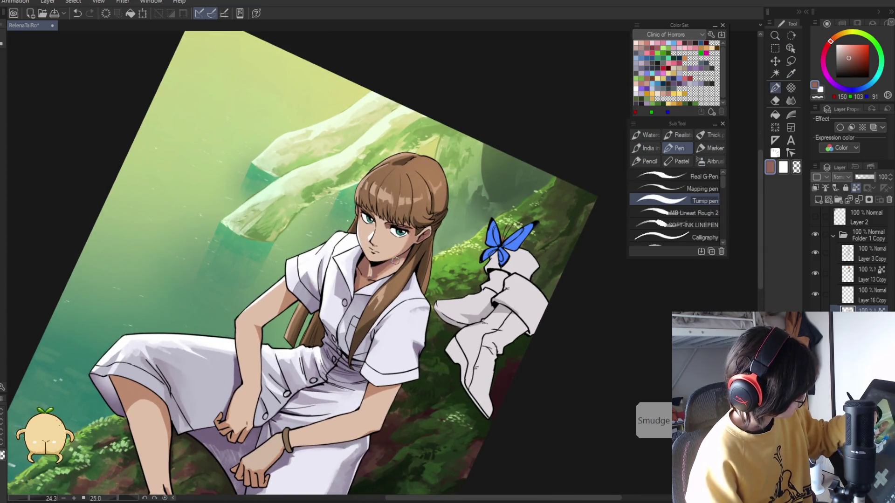
key("ctrl+alt+space")
left_click(292, 332)
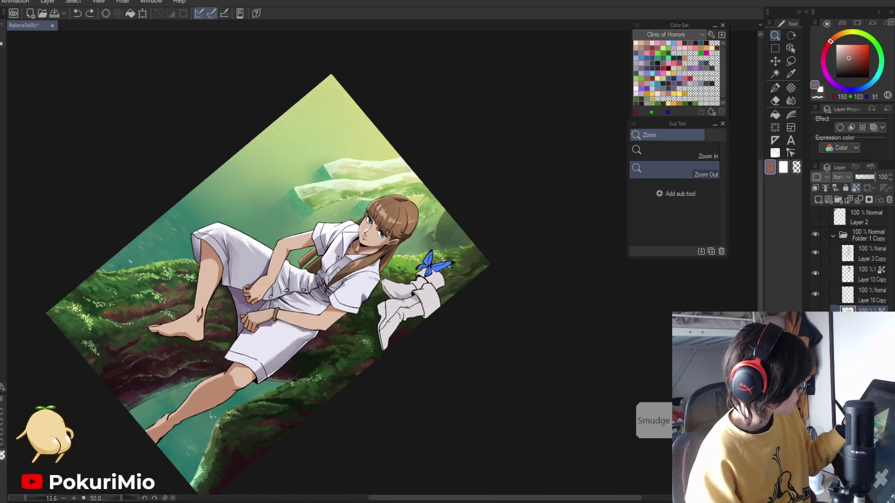
scroll(321, 283, "up", 5)
Lighten the neck with a light skin-tone stroke and pick the darker shadow colour
key("i")
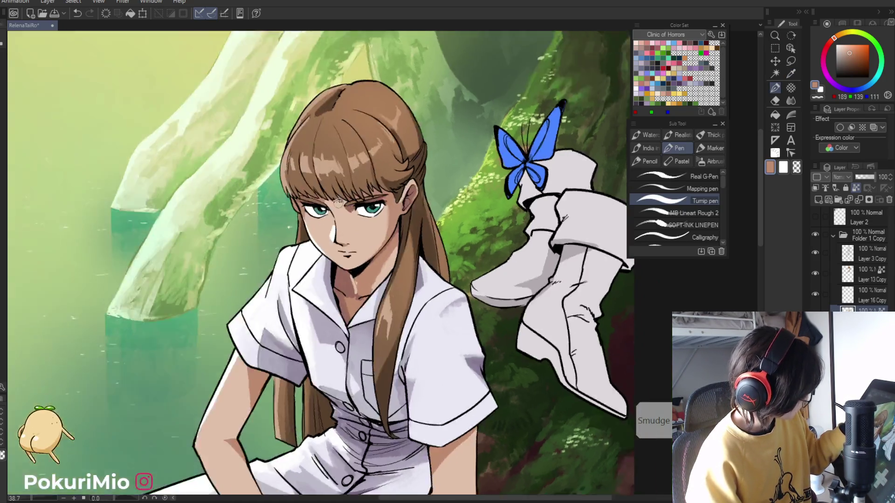
left_click_drag(378, 284, 383, 266)
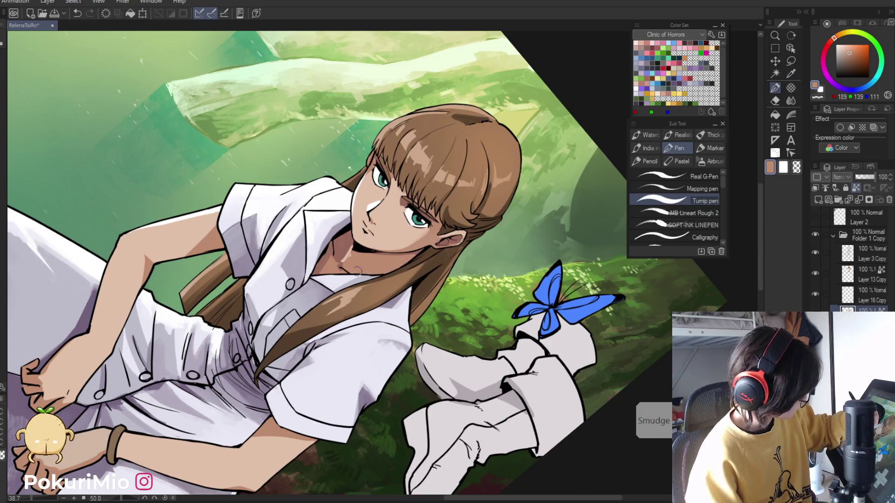
left_click(392, 266, "alt")
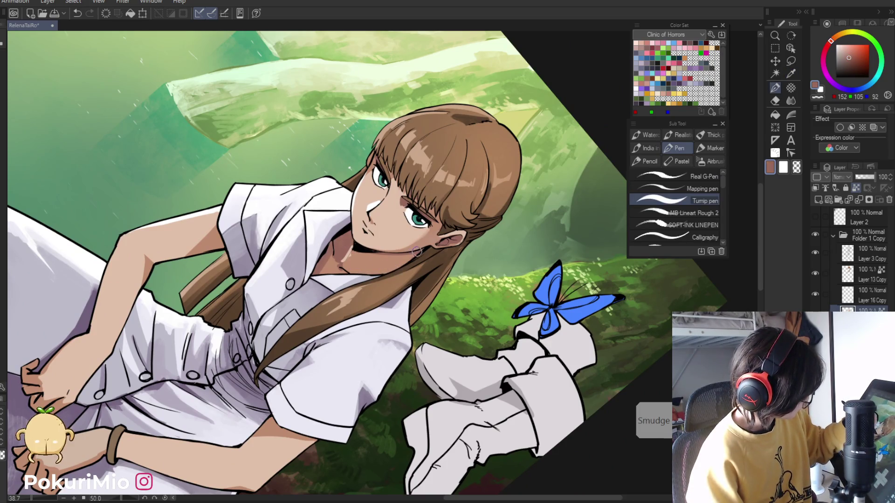
left_click(335, 248, "alt")
left_click_drag(335, 249, 338, 260)
left_click(340, 256, "alt")
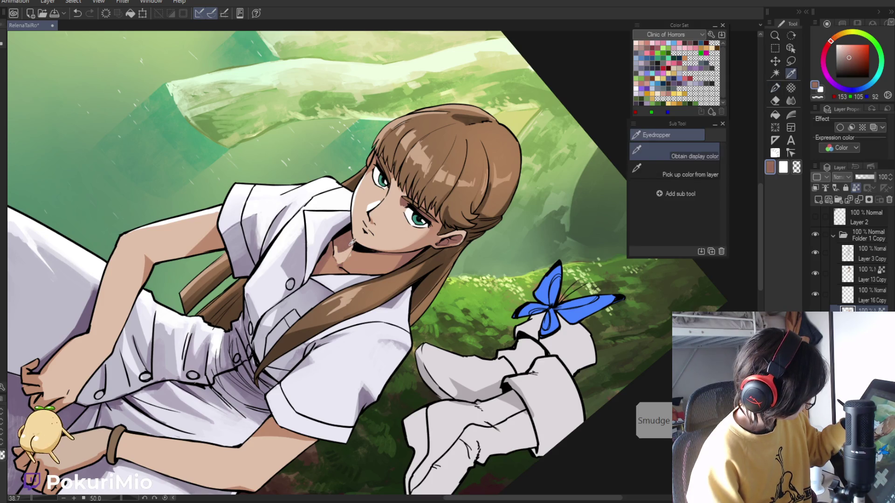
key("ctrl+0")
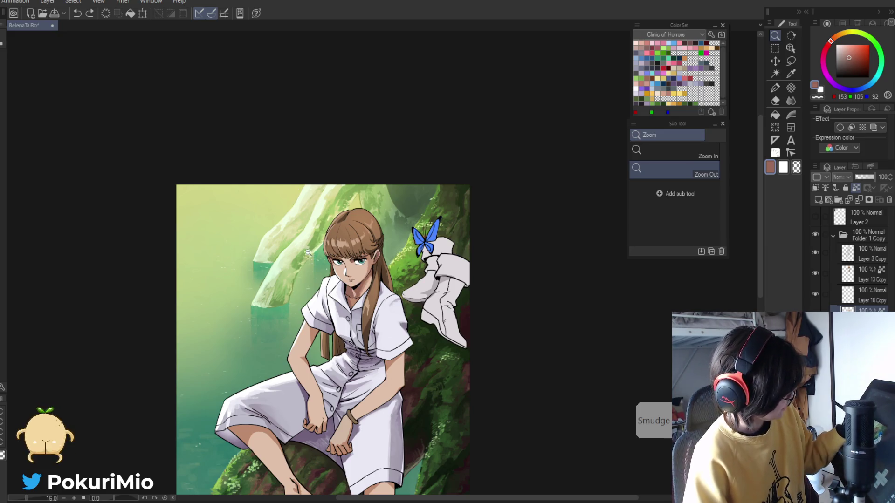
Pick a warm brown from the canvas and shift it toward a redder hue
mouse_move(325, 278)
left_mouse_down()
mouse_move(318, 278)
mouse_move(400, 271)
left_mouse_up()
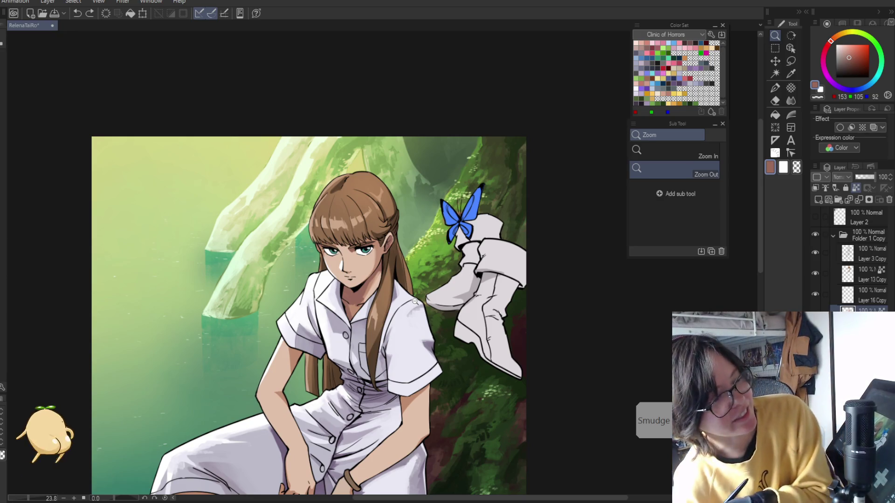
left_click(254, 117)
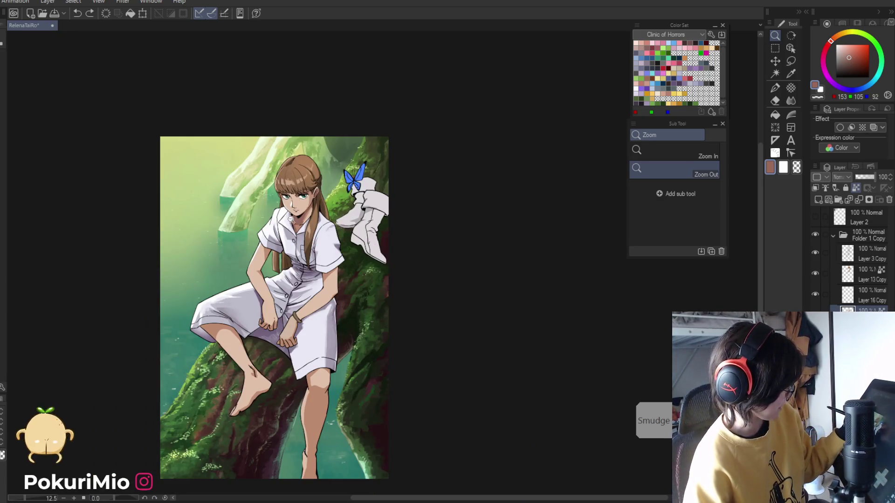
key("p")
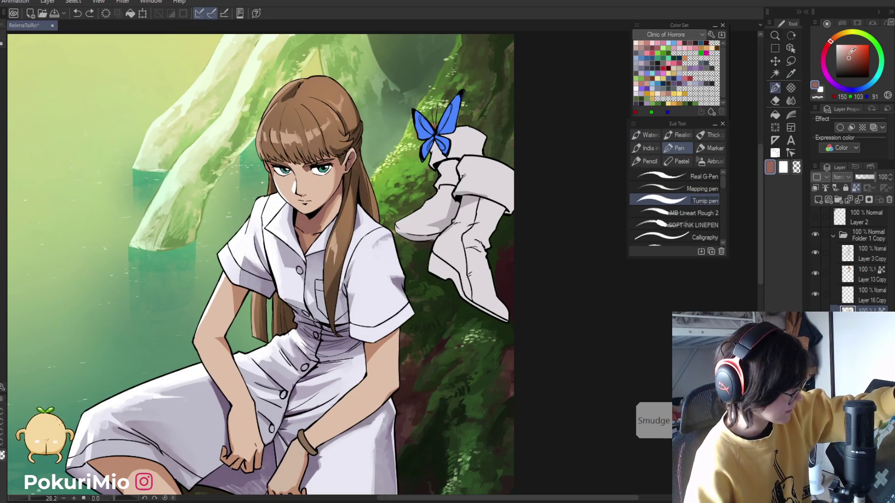
key("i")
left_click(329, 203)
key("p")
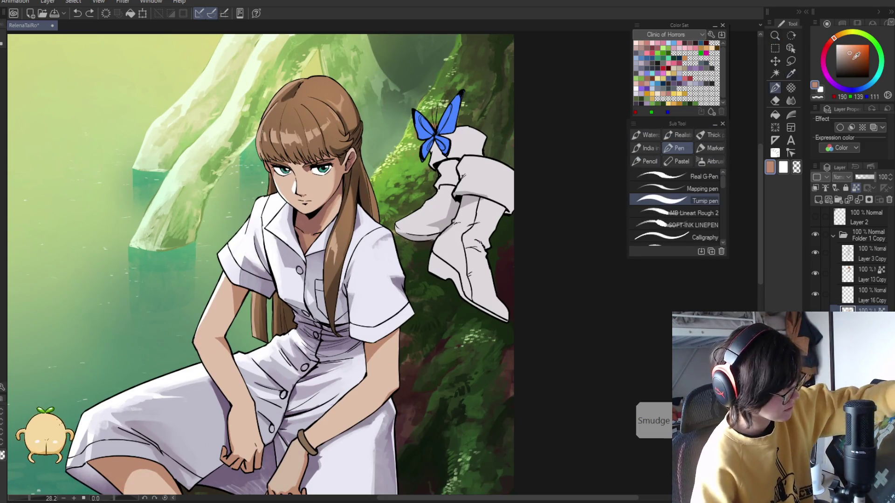
left_click_drag(830, 41, 832, 42)
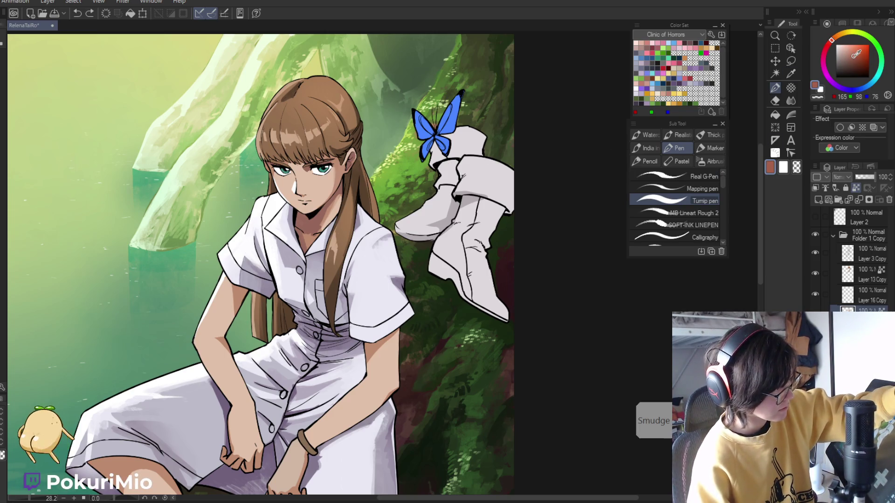
Sample light, mid and darker skin shadow tones in turn to paint the neck
key("i")
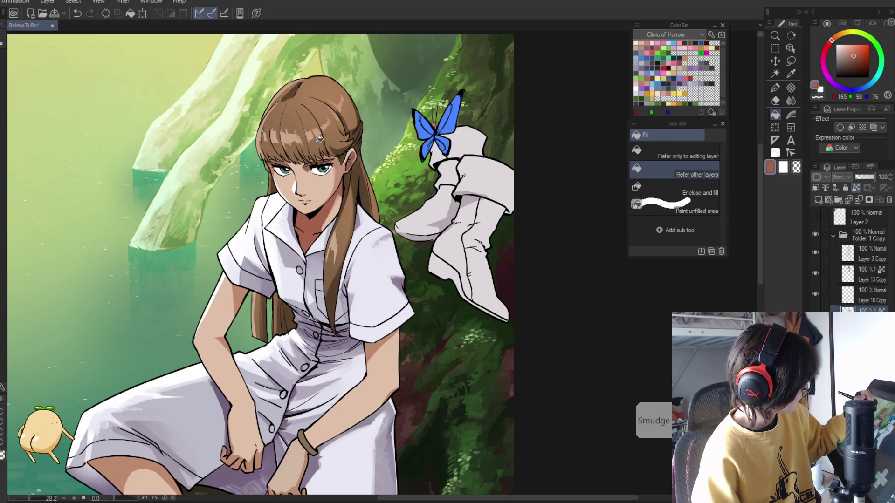
left_click(334, 197)
key("p")
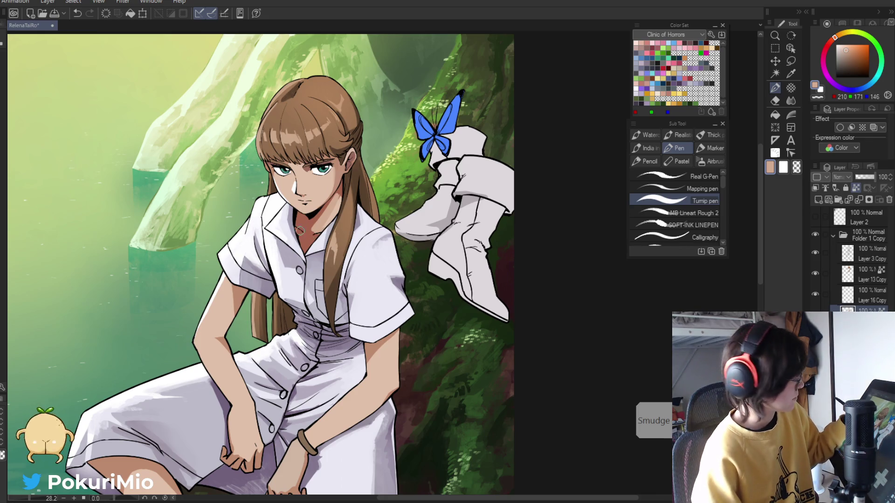
key("i")
left_click(341, 166)
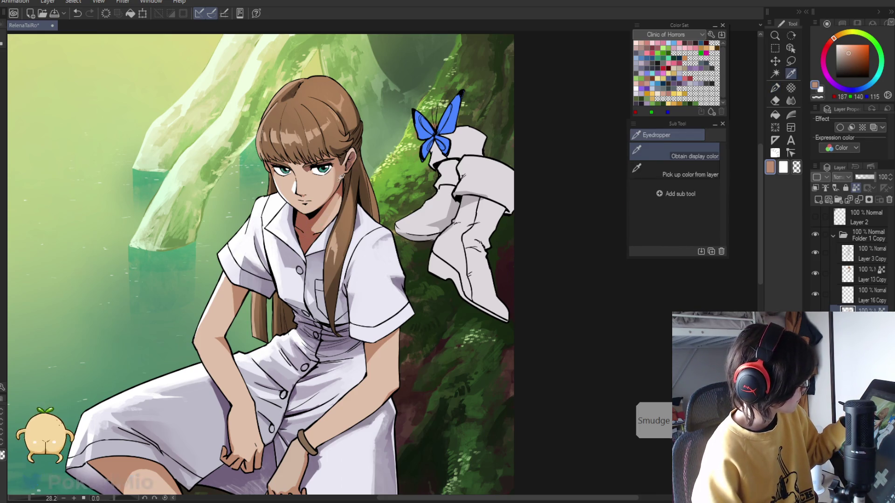
key("p")
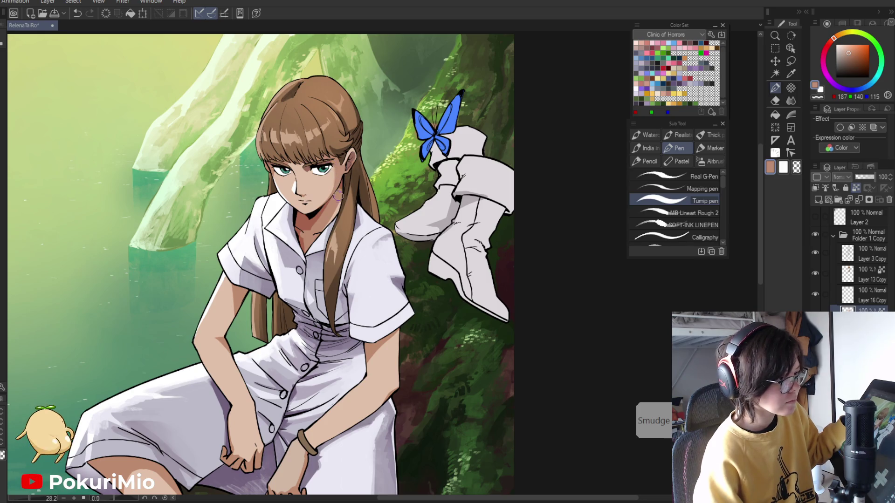
key("i")
left_click(342, 181)
key("p")
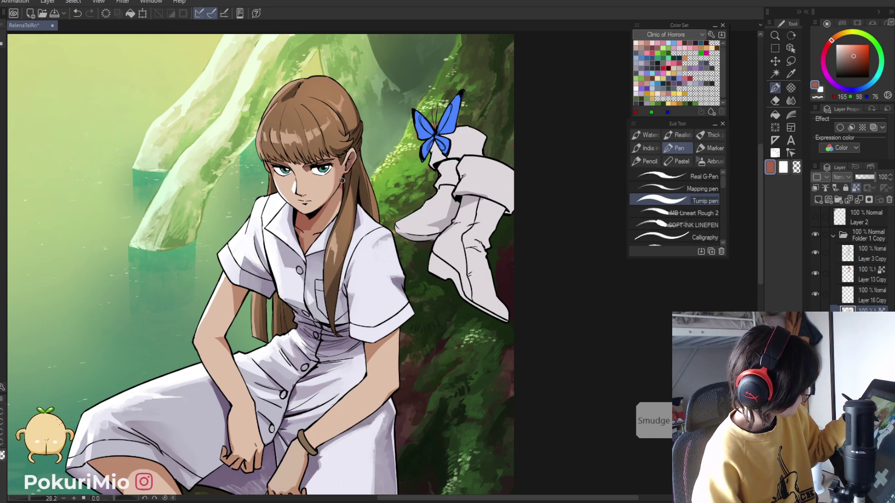
key("i")
scroll(319, 213, "down", 3)
scroll(320, 191, "up", 3)
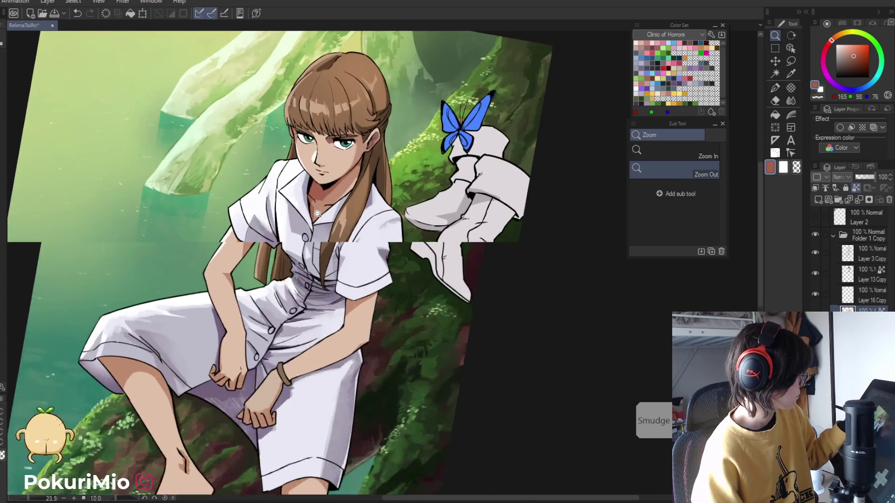
Sample the lighter skin tone and the darker skin shadow from the girl's neck
left_click(320, 202)
key("p")
key("i")
key("p")
key("i")
left_click(314, 207)
key("p")
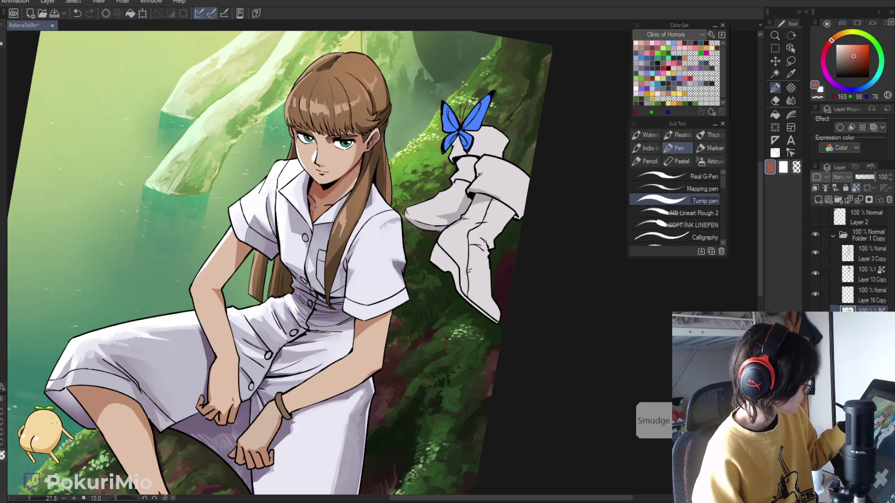
key("i")
key("p")
key("i")
Zoom out on the illustration and pick the mid skin tone from the figure
key("ctrl+space")
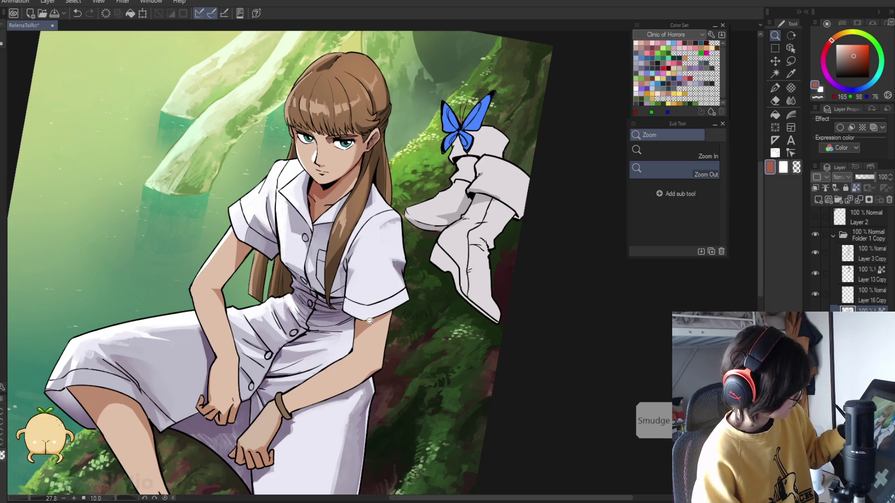
key("p")
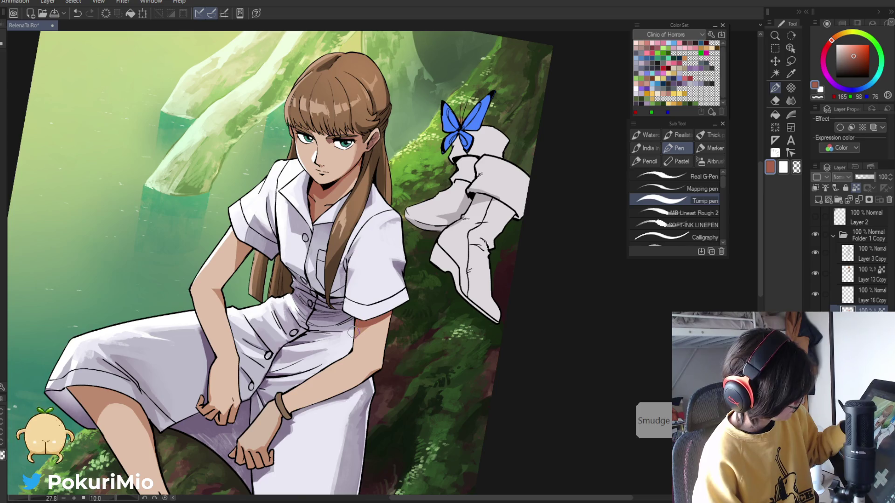
key("ctrl+minus")
key("i")
left_click(332, 224)
key("slash")
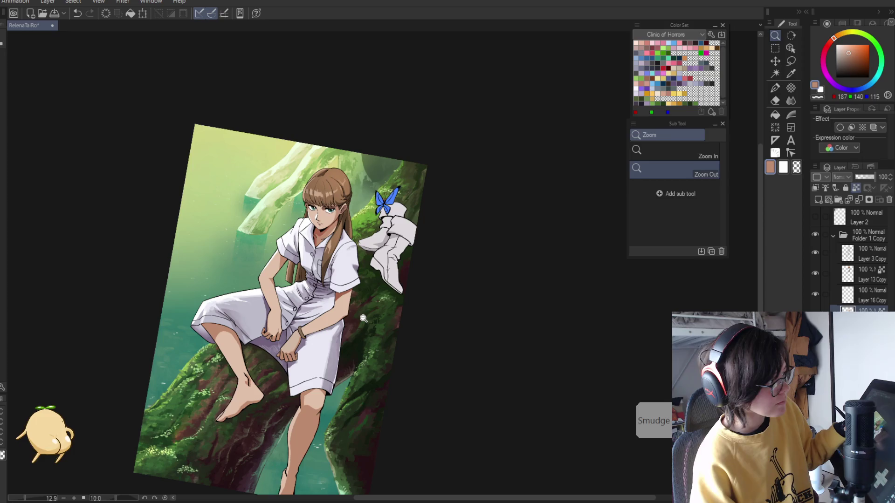
scroll(363, 319, "up", 3)
key("p")
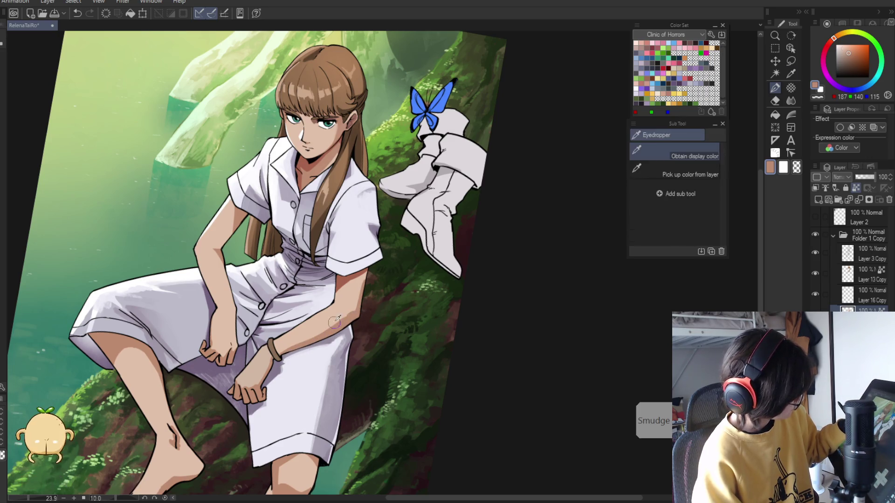
key("i")
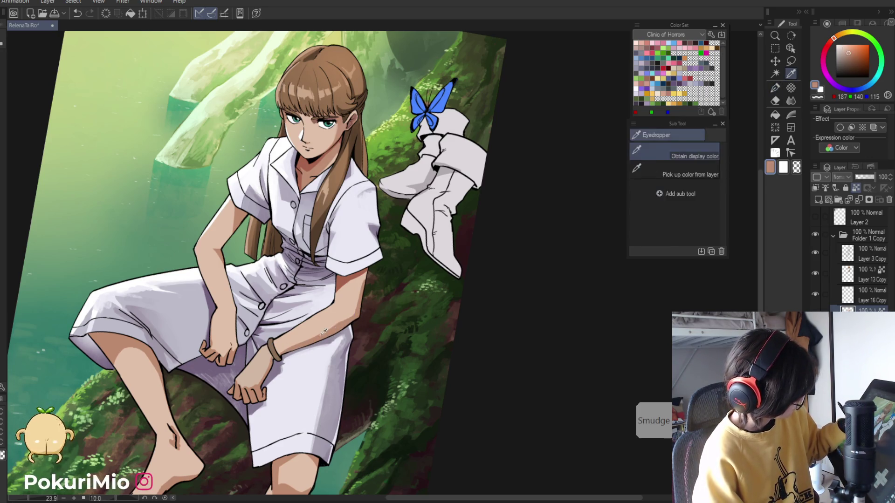
Zoom in closely on the girl's hands, then back out to the whole illustration
left_click(256, 365, "ctrl+alt")
mouse_move(256, 365)
left_mouse_down()
mouse_move(295, 344)
mouse_move(261, 344)
mouse_move(298, 344)
left_mouse_up()
key("p")
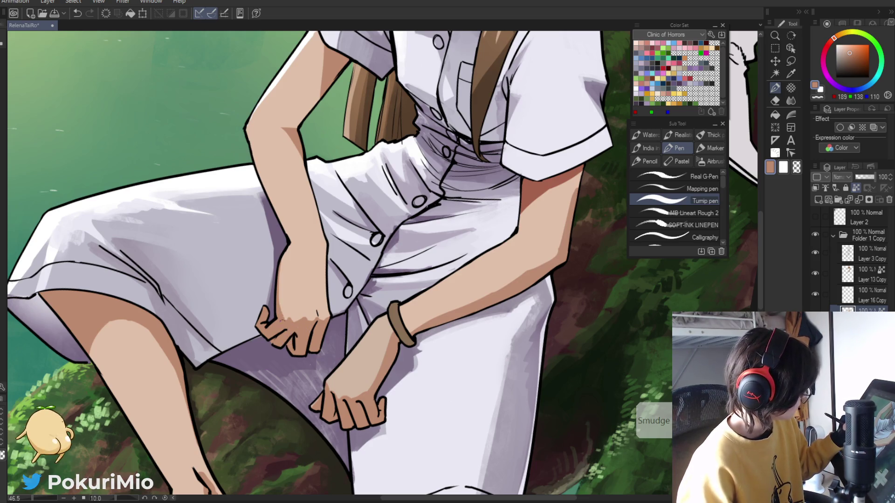
scroll(271, 293, "down", 5)
scroll(316, 154, "up", 5)
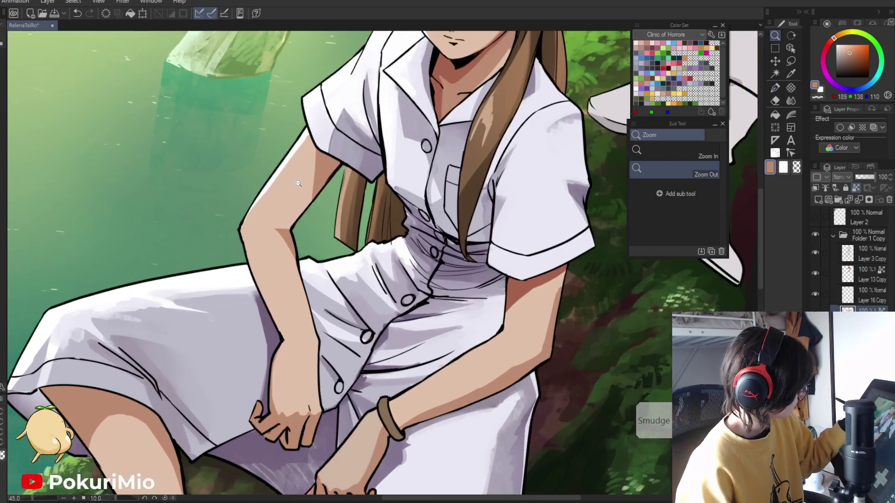
left_click_drag(304, 186, 370, 296)
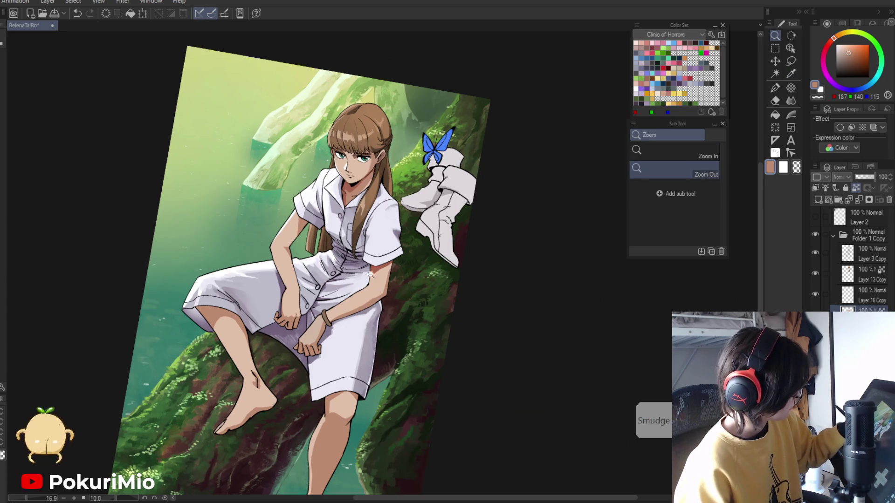
scroll(371, 295, "up", 3)
key("p")
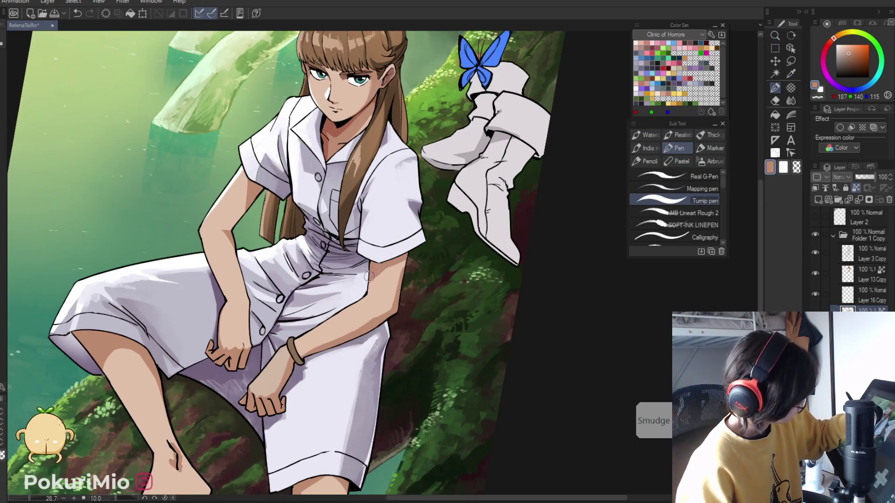
Sample a reddish-brown shade, then the light skin tone from her arm
key("i")
left_click(383, 237)
key("p")
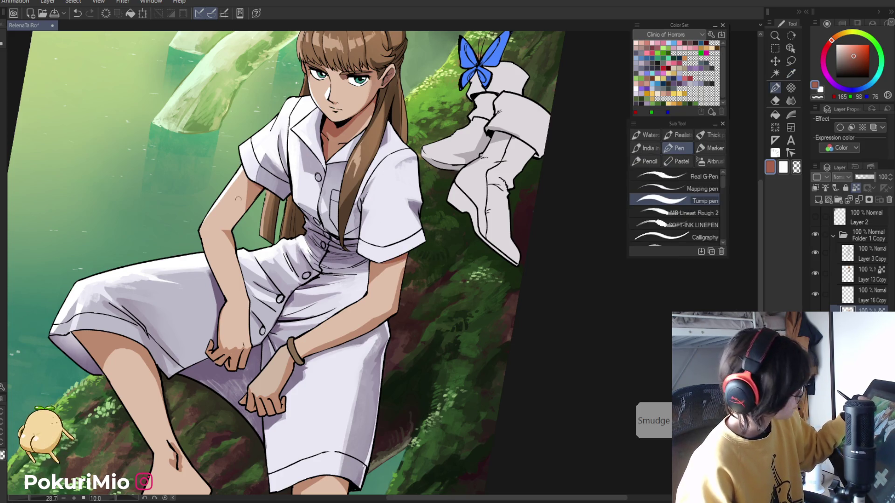
key("alt+space")
left_click_drag(238, 191, 197, 231)
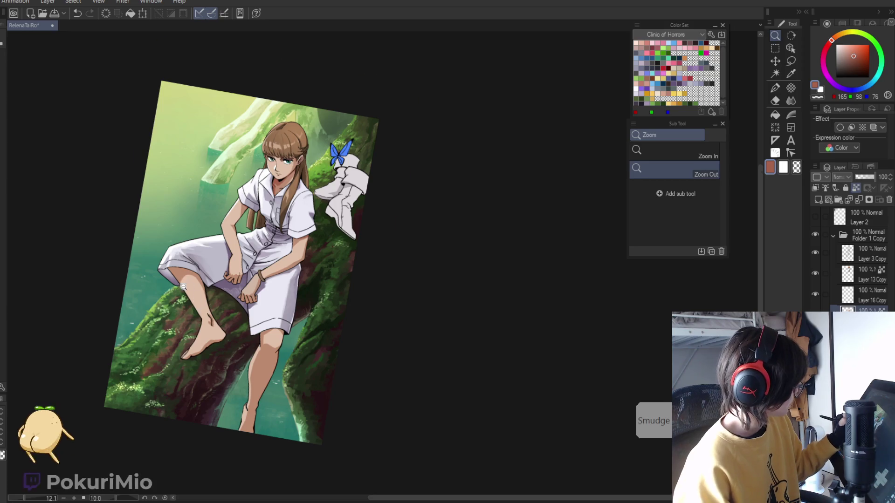
left_click_drag(194, 294, 288, 167)
left_click(288, 166, "alt")
left_click(280, 166, "alt")
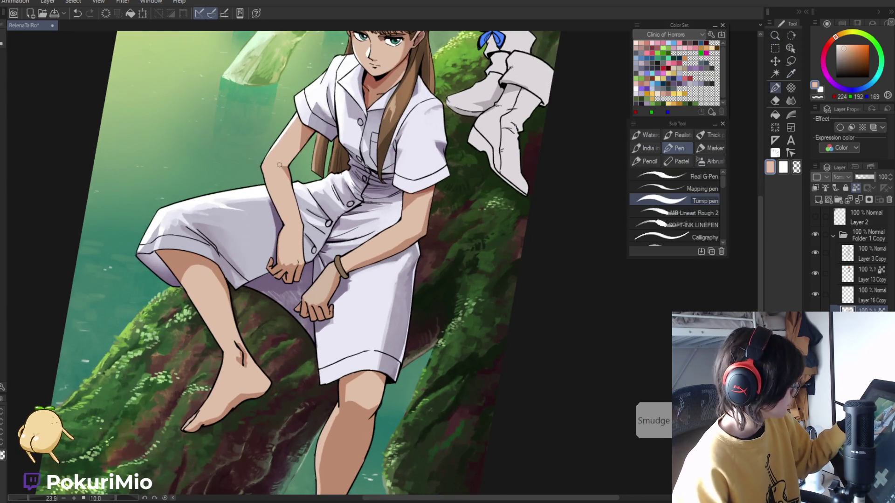
Reset the tilted canvas to an upright full-page view and show Layer 2's reference image
key("alt+space")
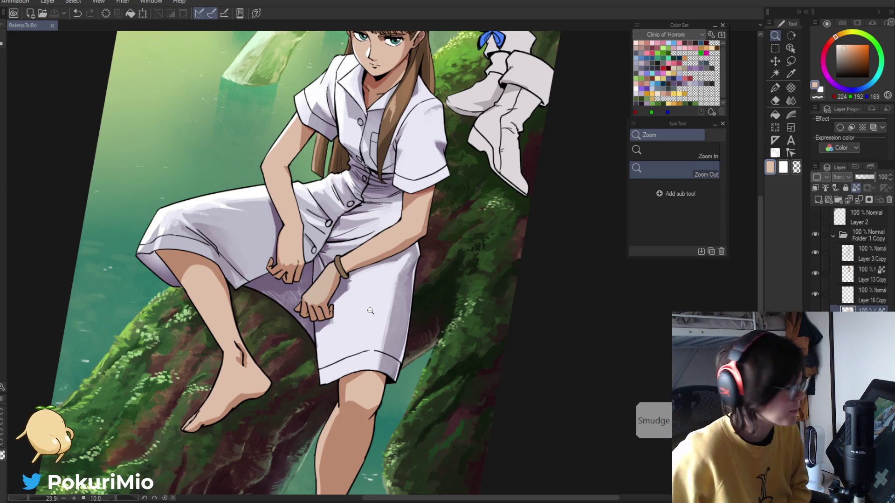
mouse_move(537, 440)
left_mouse_down()
mouse_move(472, 415)
mouse_move(430, 461)
left_mouse_up()
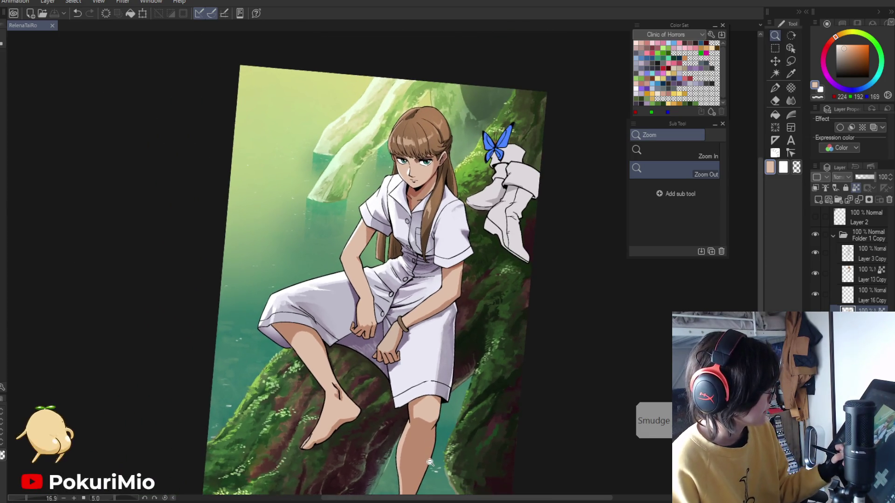
key("minus")
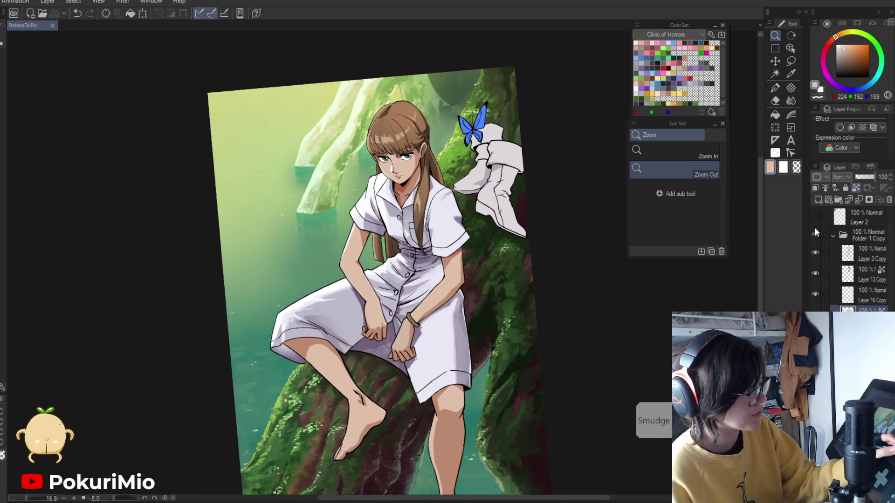
key("ctrl+0")
left_click(815, 218)
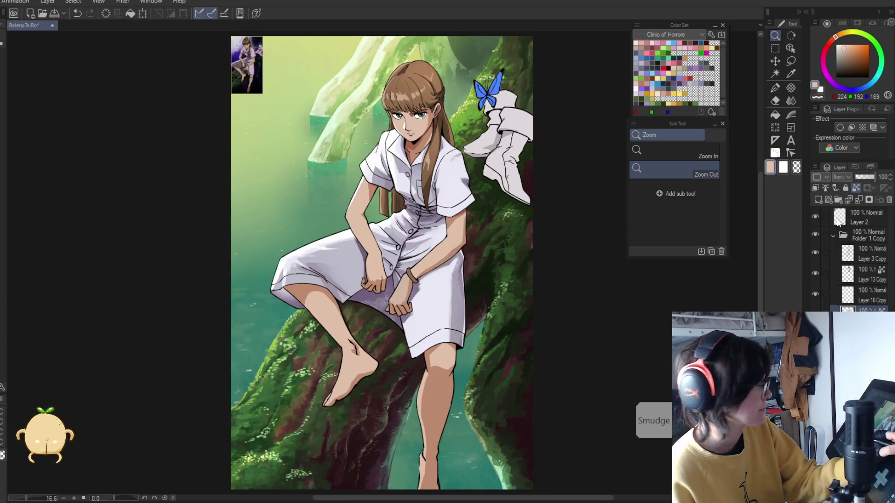
Zoom in to inspect the reference screenshot, then restore the full painting and hide Layer 2
left_click(860, 218)
mouse_move(256, 68)
left_mouse_down()
mouse_move(401, 284)
mouse_move(382, 392)
mouse_move(390, 352)
left_mouse_up()
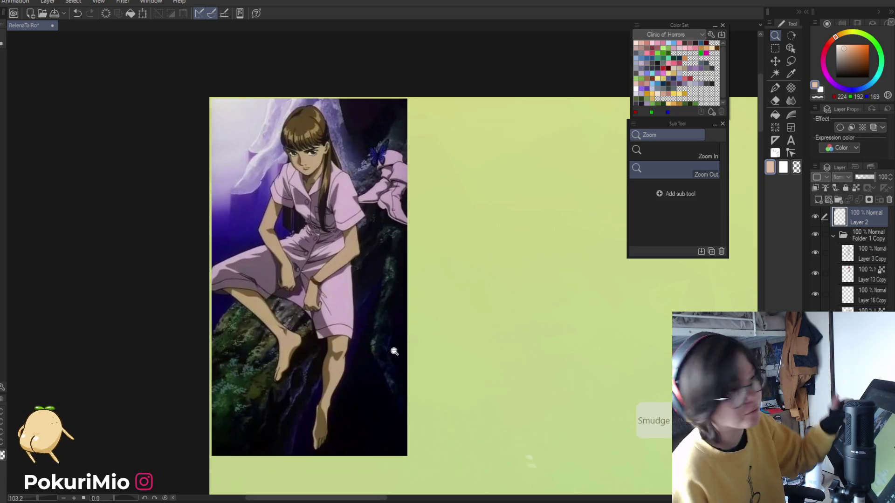
left_click(368, 354)
mouse_move(448, 424)
left_mouse_down()
mouse_move(319, 332)
mouse_move(261, 331)
left_mouse_up()
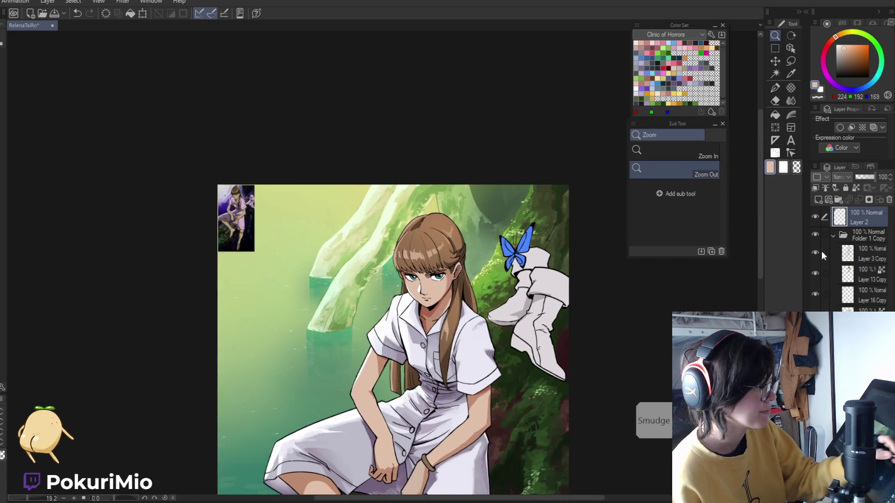
left_click(815, 217)
On Layer 13 Copy, sample the hair brown and shift it to a warm yellow-orange
left_click(834, 273)
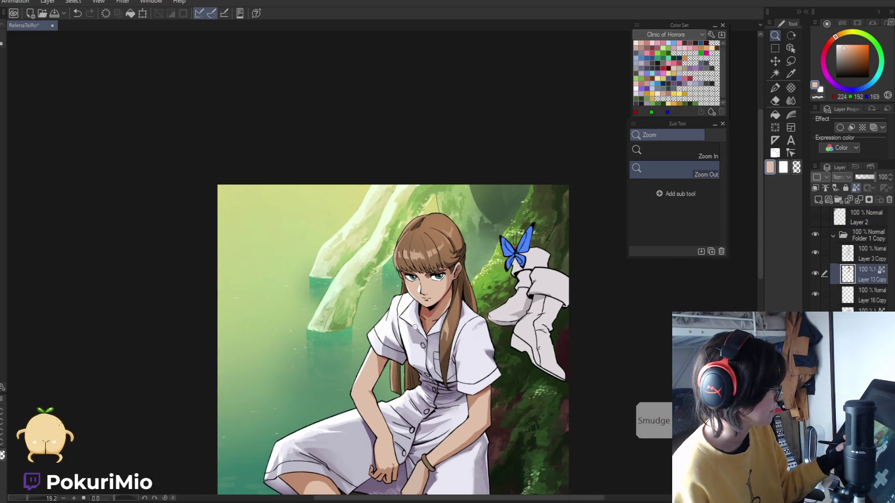
scroll(414, 220, "up", 3)
key("p")
left_click(444, 215, "alt")
left_click_drag(854, 50, 856, 45)
left_click(840, 33)
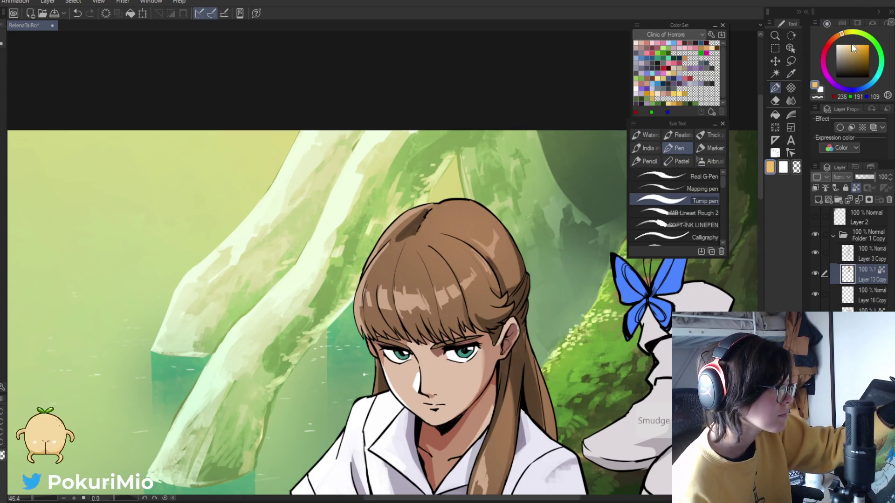
Paint pale cream highlights along the top-left and left edge of the hair
left_click_drag(418, 209, 392, 229)
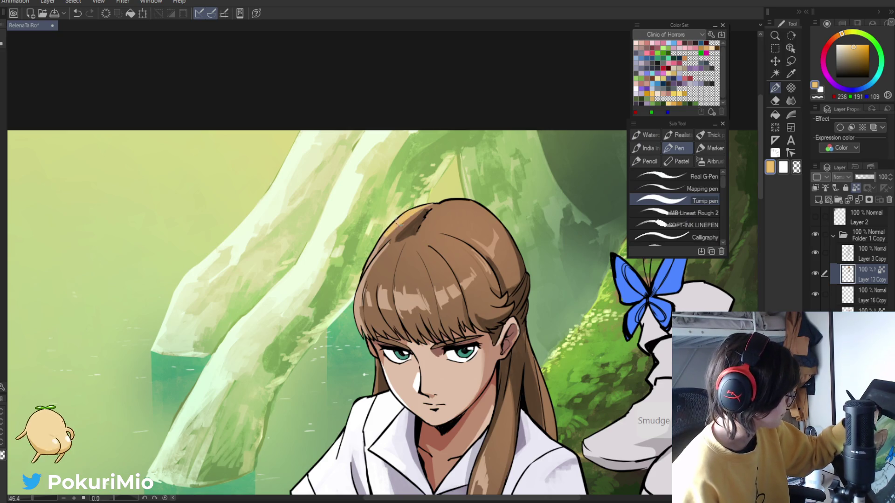
left_click_drag(373, 262, 357, 324)
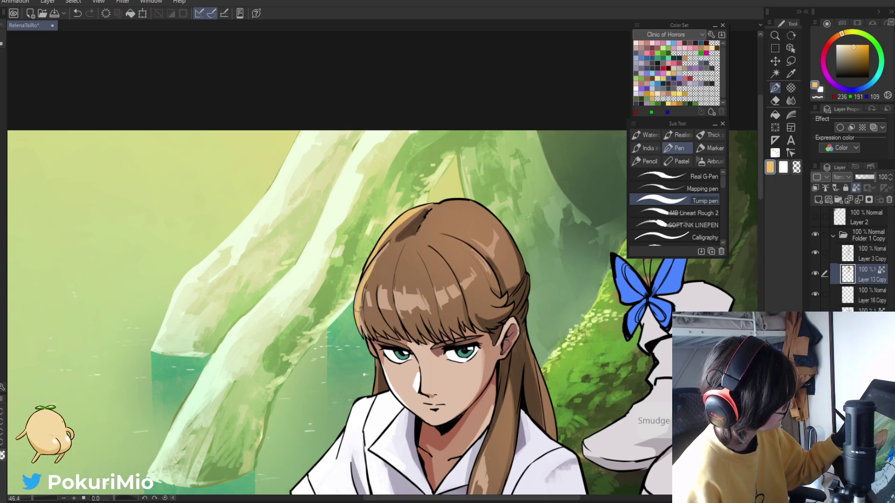
left_click_drag(362, 283, 358, 322)
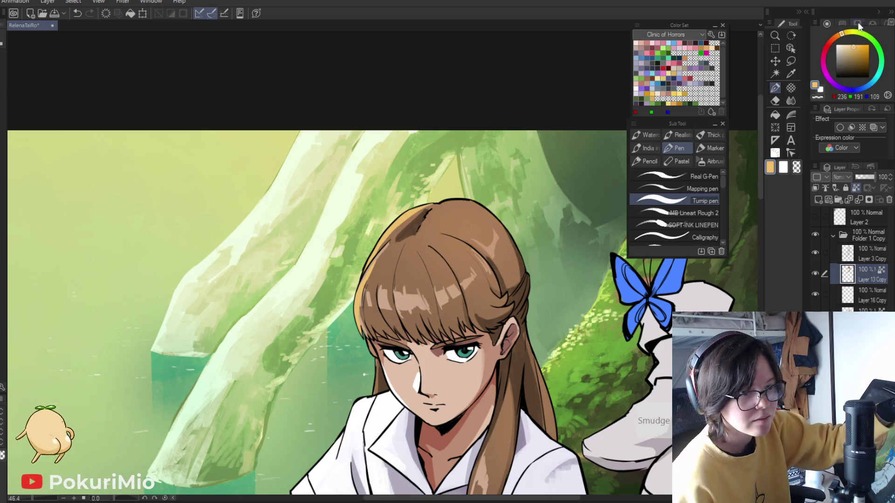
left_click_drag(850, 43, 849, 41)
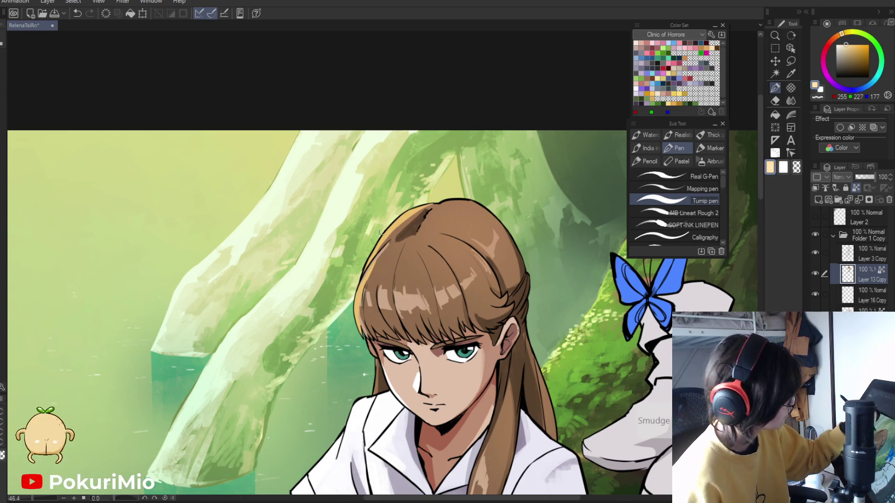
left_click_drag(416, 207, 368, 261)
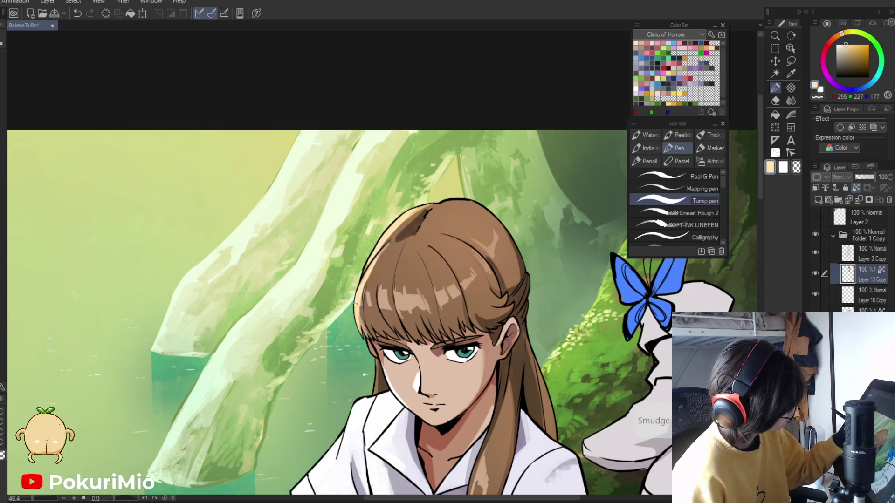
Fill highlight patches across the bangs, undoing an accidental whole-hair fill
key("g")
left_click(385, 298)
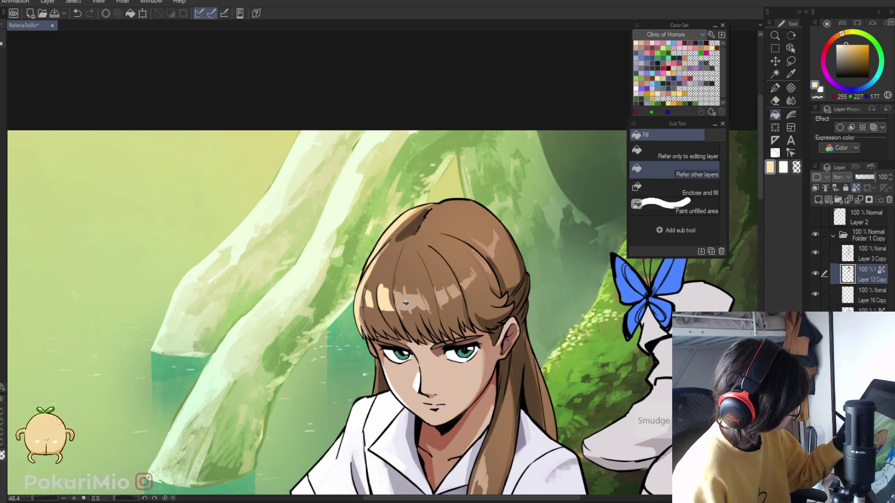
left_click(406, 303)
left_click(443, 295)
left_click(457, 288)
left_click(450, 243)
key("ctrl+z")
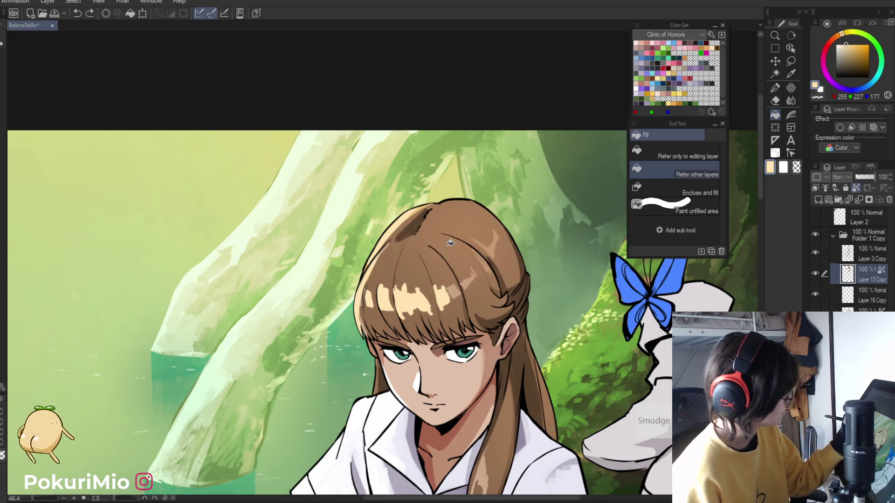
scroll(397, 315, "up", 3)
Trim the top of the bang highlight with the hair brown, then re-pick the cream
key("i")
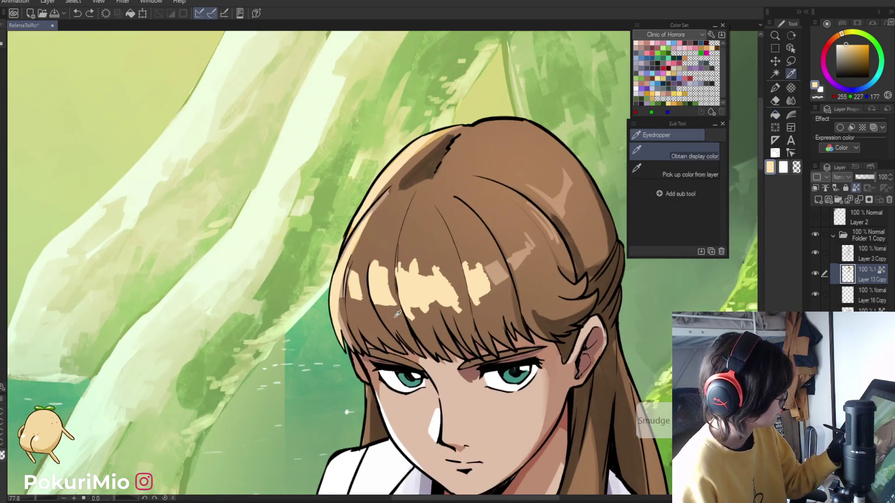
left_click(396, 313)
key("p")
mouse_move(378, 262)
left_mouse_down()
mouse_move(382, 274)
mouse_move(373, 274)
left_mouse_up()
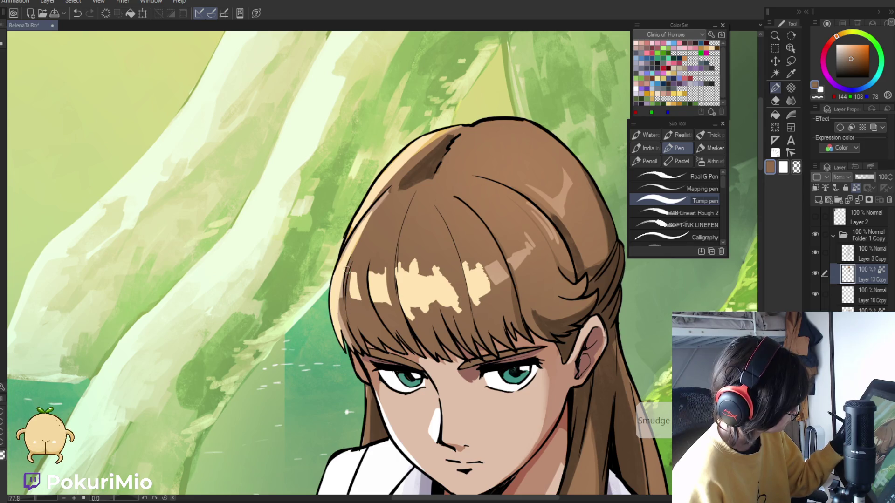
left_click(349, 275, "alt")
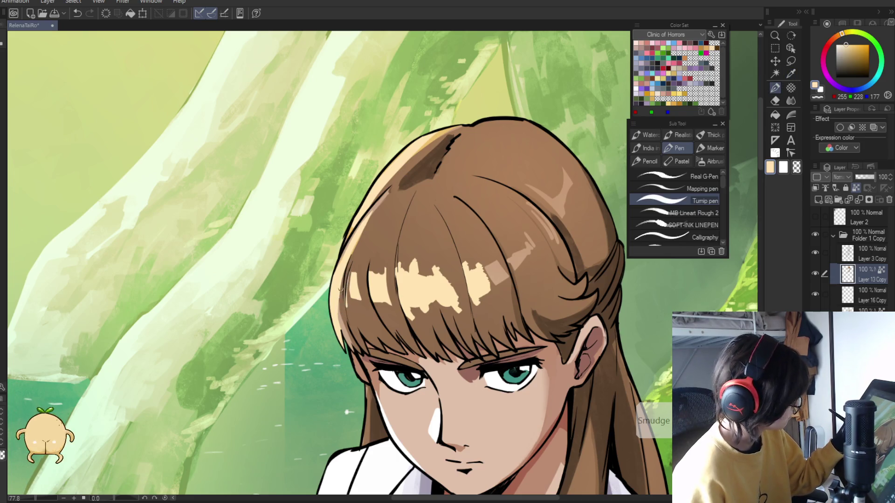
left_click(358, 322, "ctrl+alt")
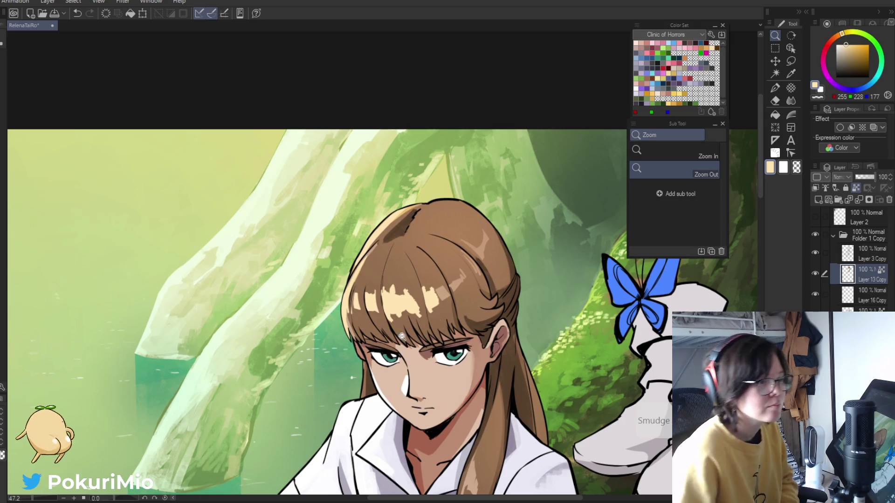
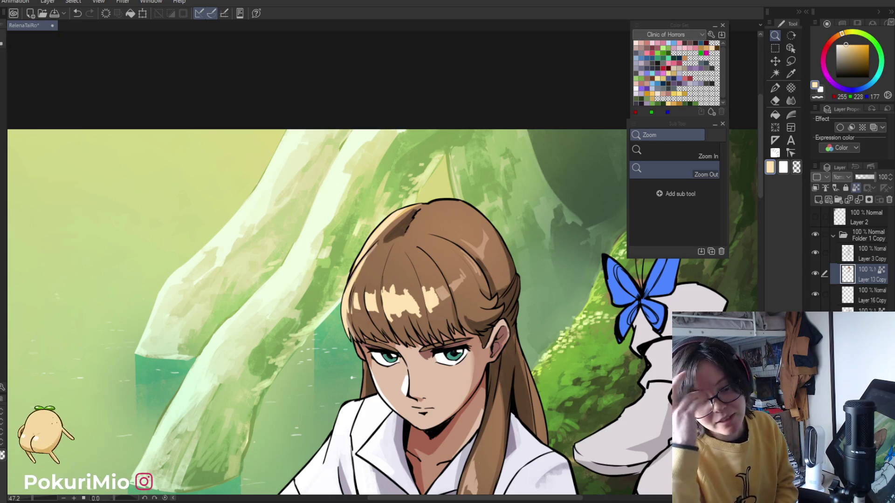
Sample the brown of the hair and zoom out to view the whole illustration
scroll(332, 252, "down", 5)
scroll(332, 253, "up", 6)
left_click(314, 244, "alt")
key("p")
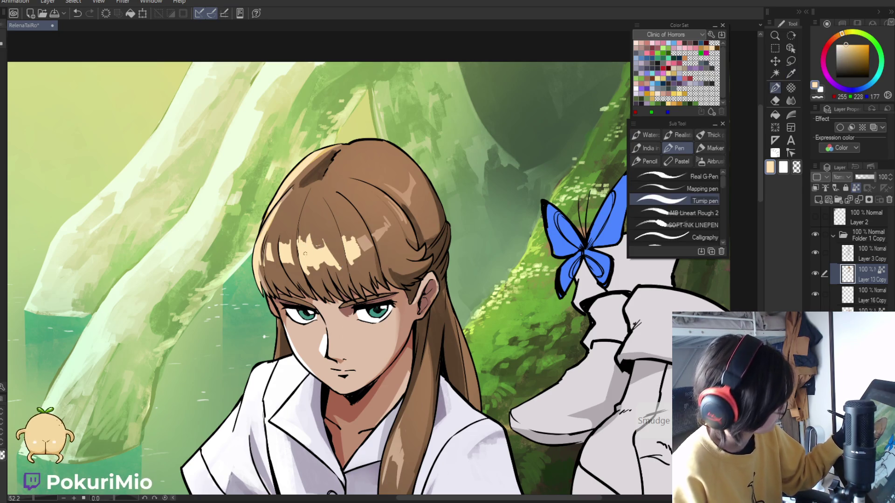
key("alt")
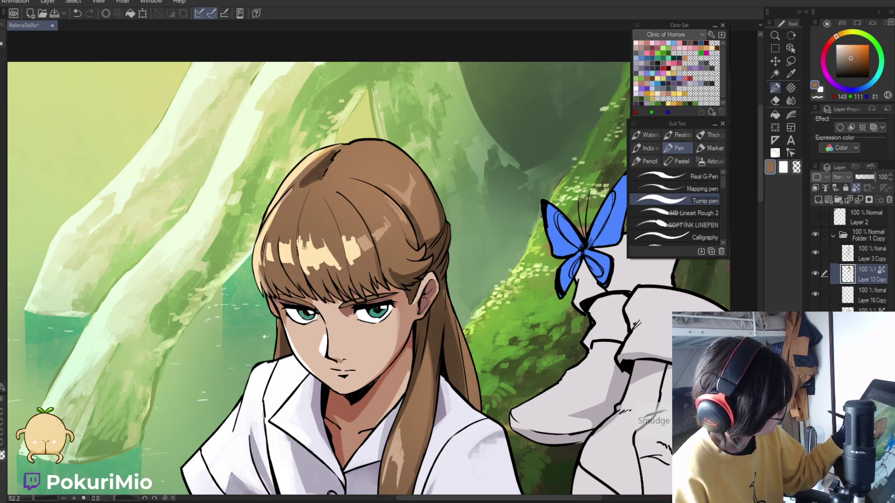
left_click(292, 395, "ctrl+alt")
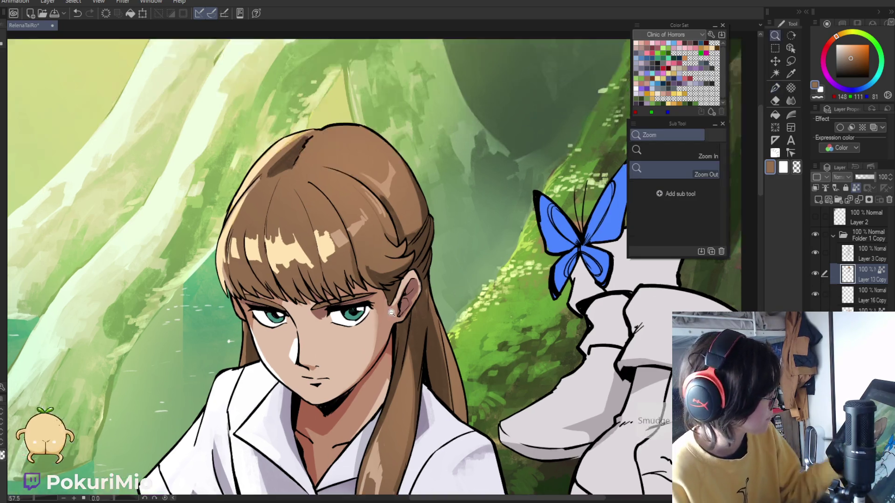
left_click(291, 396, "ctrl+alt")
left_click_drag(291, 396, 304, 295)
Hide and re-show the hair and skin colour layers to inspect the flats
left_click(816, 275)
left_click(817, 274)
left_click(816, 315)
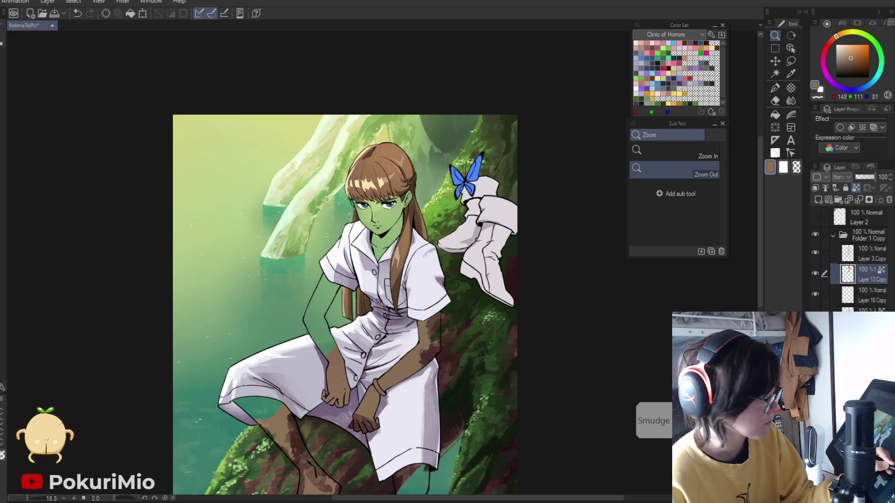
left_click(816, 316)
On the layer beneath Layer 13 Copy, fill the bracelet red and undo the spill onto the dress
left_click(860, 310)
scroll(396, 400, "up", 5)
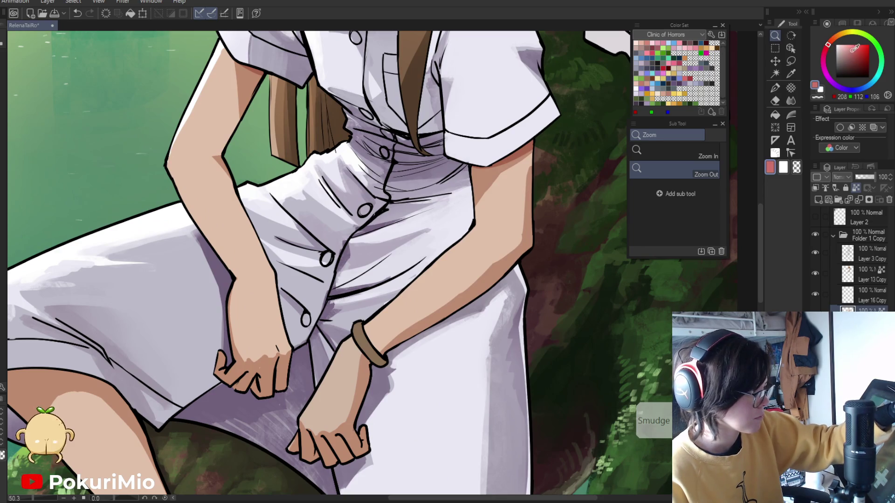
key("g")
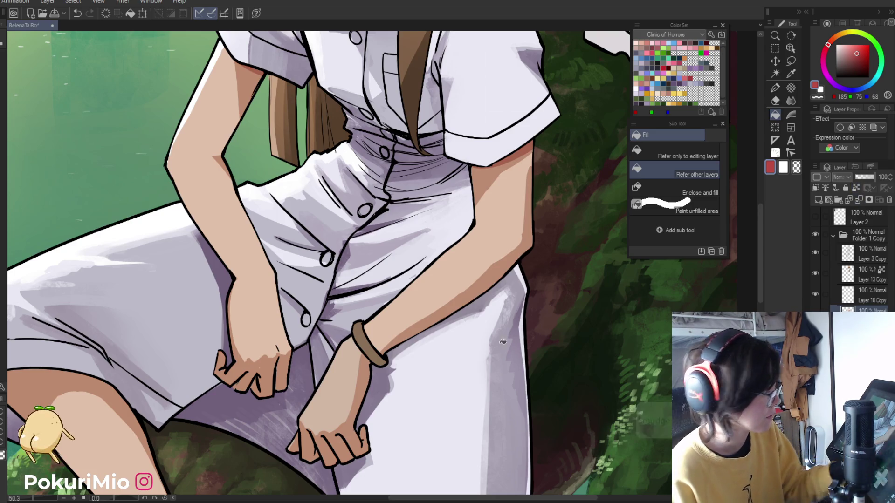
left_click(363, 343)
left_click(386, 375)
key("ctrl+z")
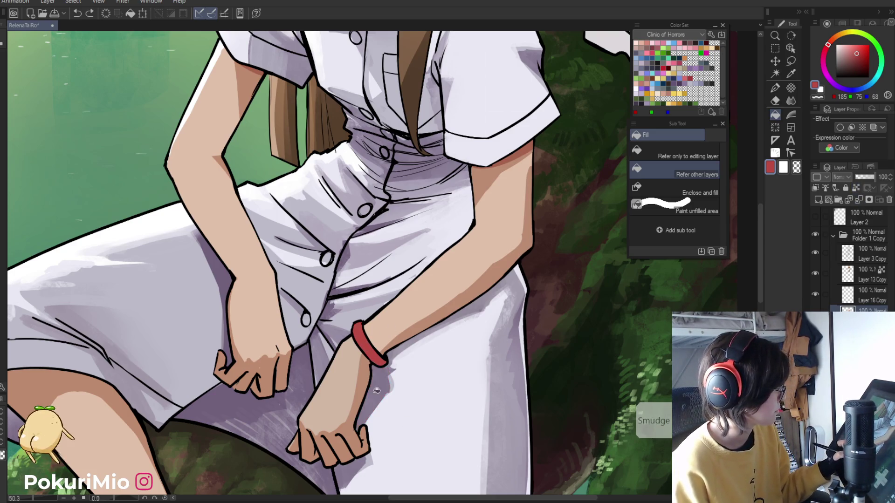
key("/")
left_click_drag(414, 421, 364, 404)
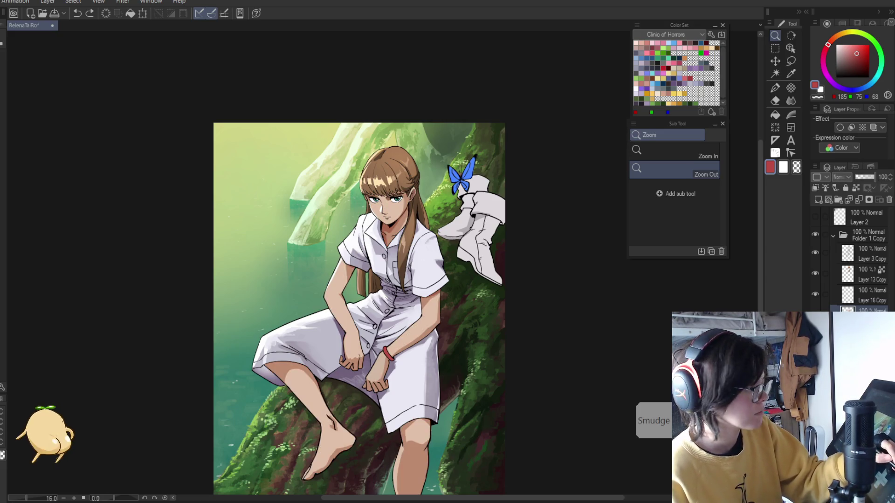
key("alt+f")
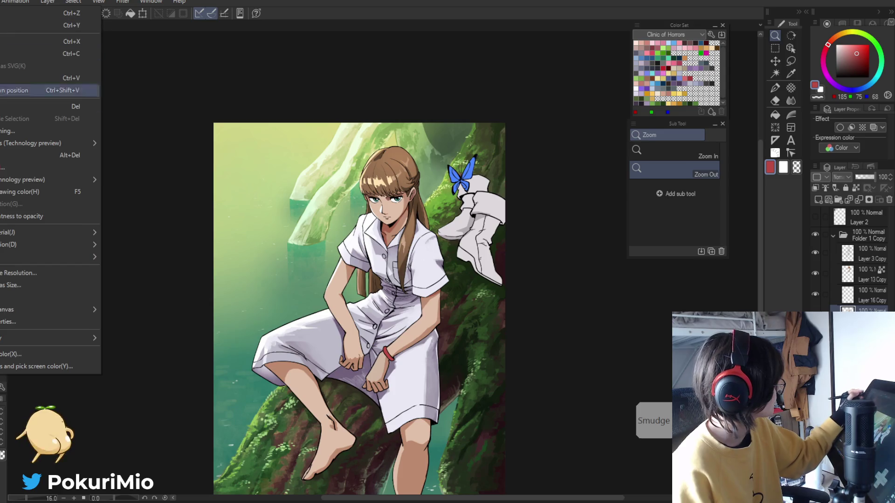
mouse_move(47, 191)
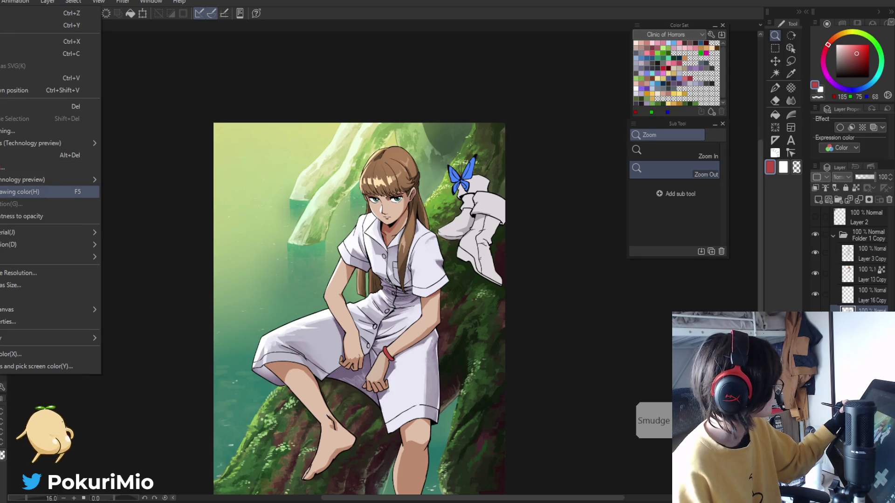
mouse_move(88, 244)
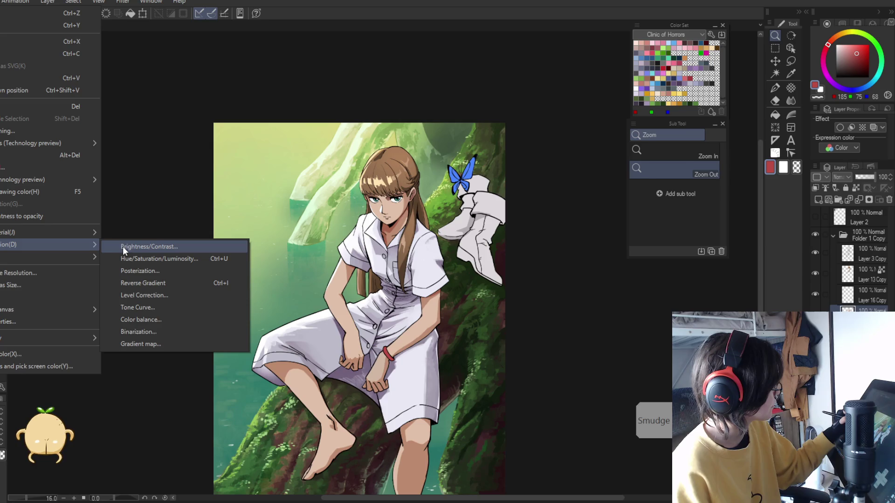
left_click(121, 259)
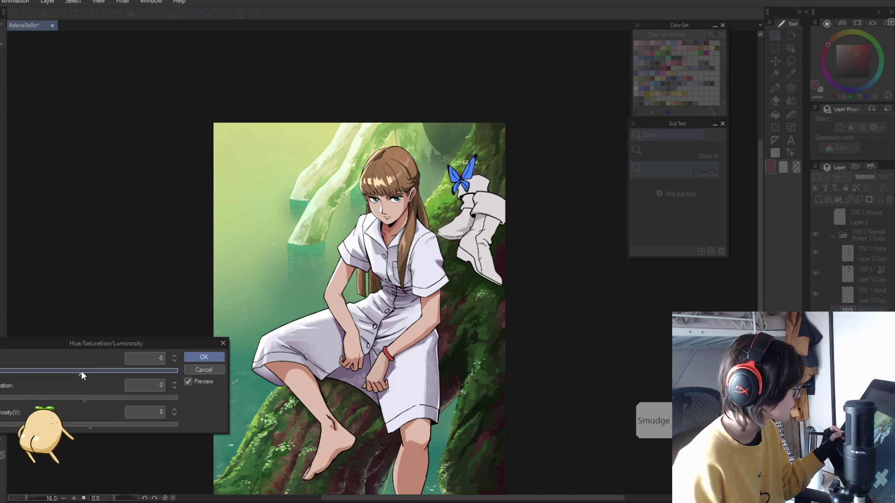
left_click_drag(85, 374, 87, 375)
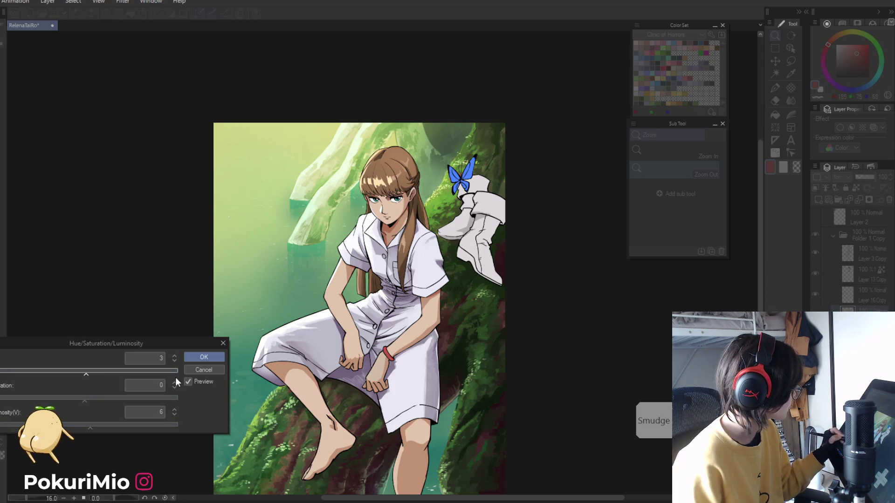
left_click(188, 382)
left_click(188, 382)
mouse_move(87, 426)
left_mouse_down()
mouse_move(106, 426)
mouse_move(85, 424)
left_mouse_up()
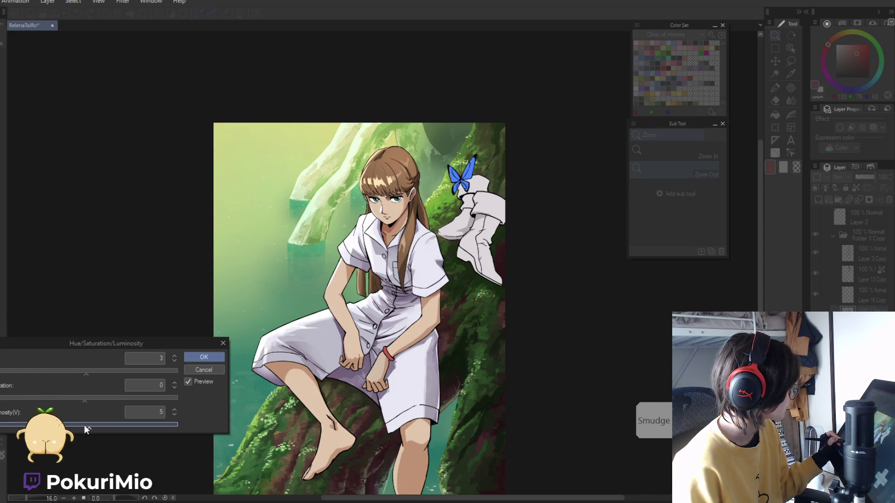
left_click(203, 370)
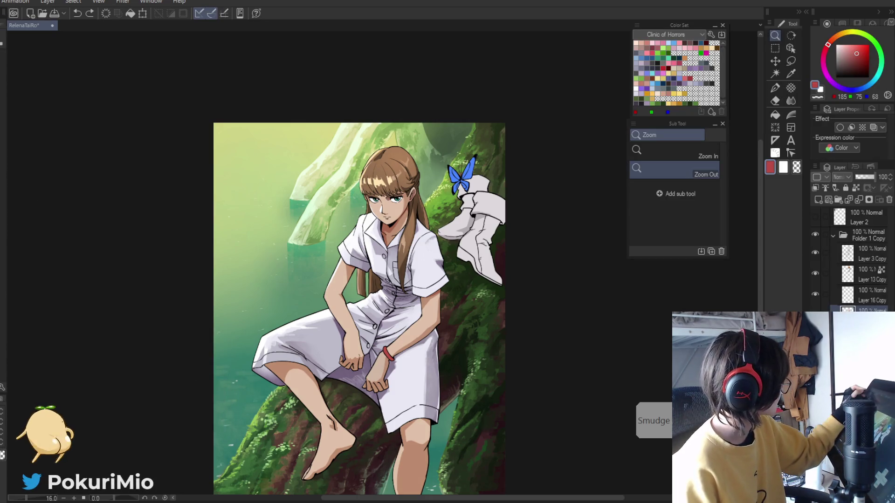
key("alt+e")
Apply Brightness/Contrast with brightness -1 and contrast 11 after comparing against the unadjusted image
mouse_move(47, 245)
left_click(121, 249)
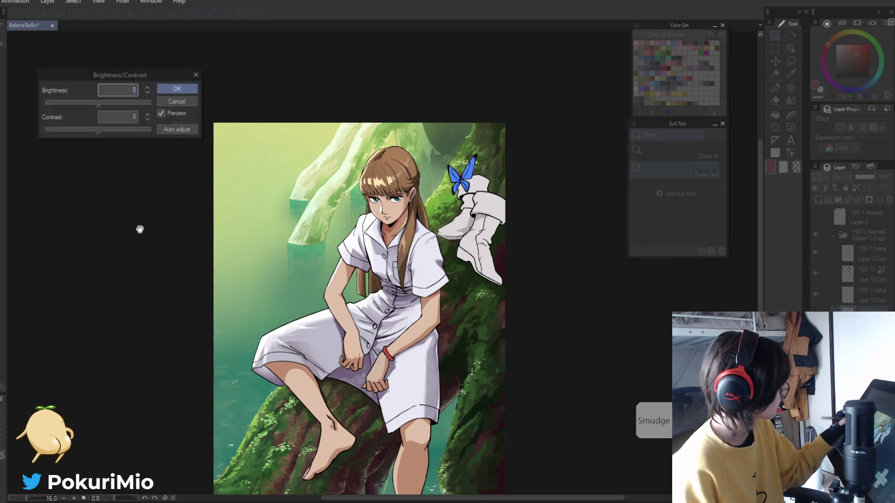
left_click(103, 103)
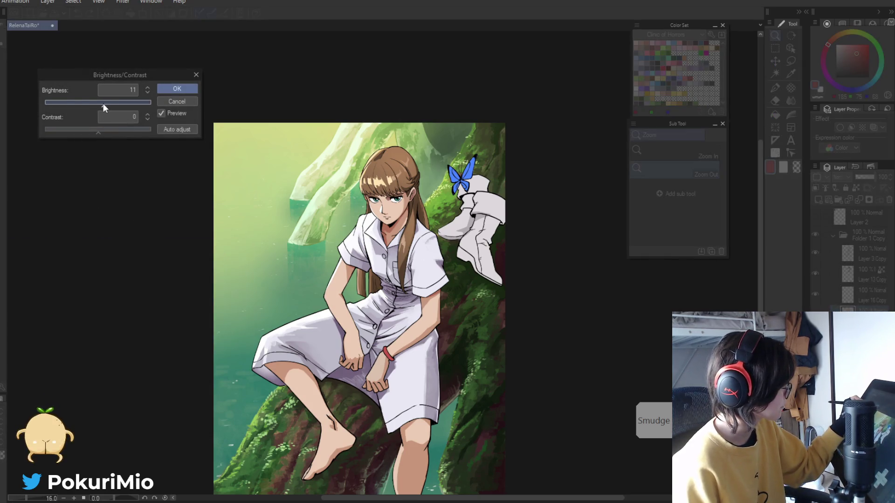
left_click(98, 130)
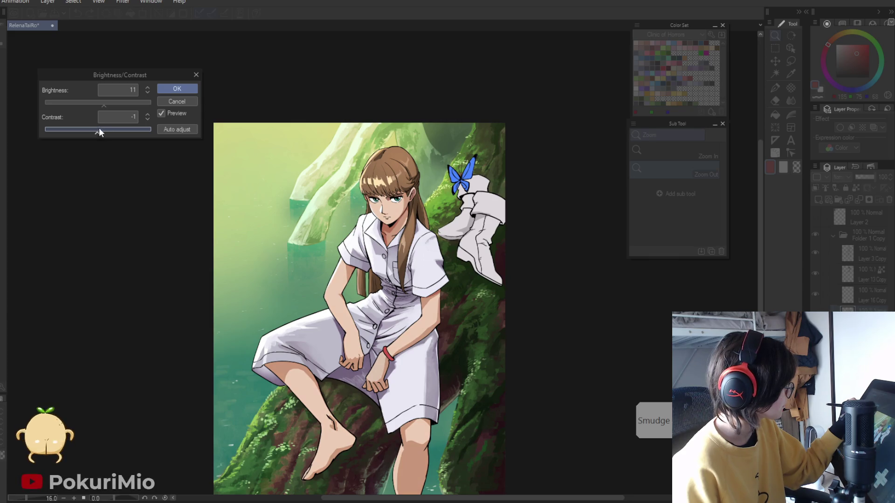
left_click(98, 104)
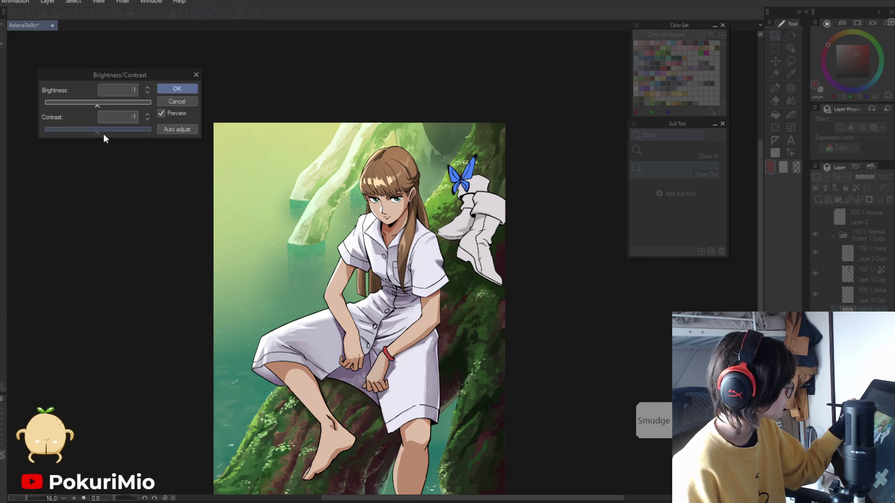
left_click(102, 130)
left_click(106, 129)
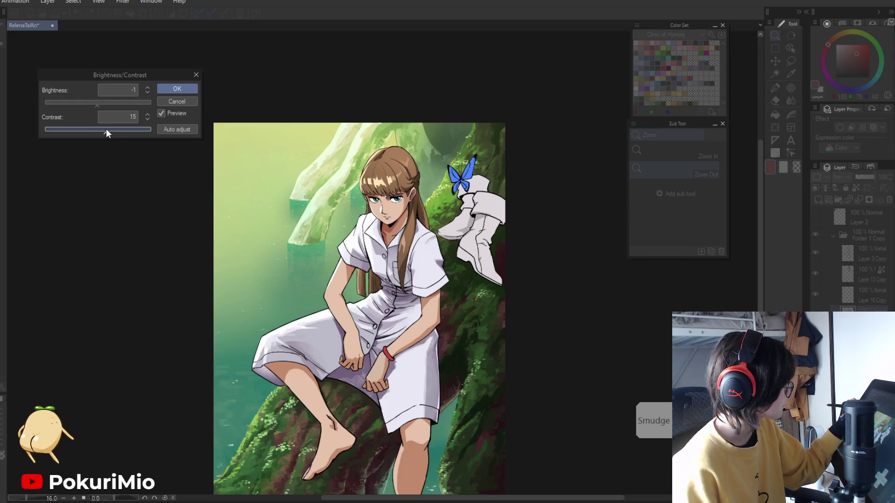
left_click(103, 130)
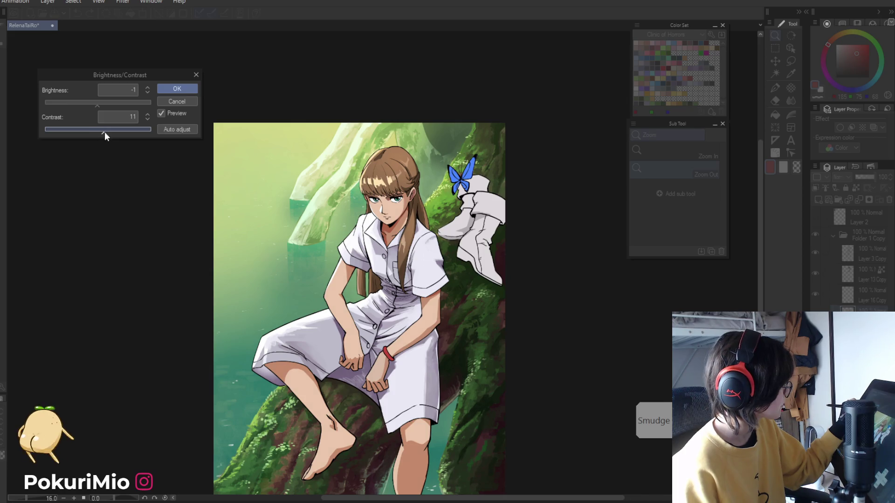
left_click(161, 114)
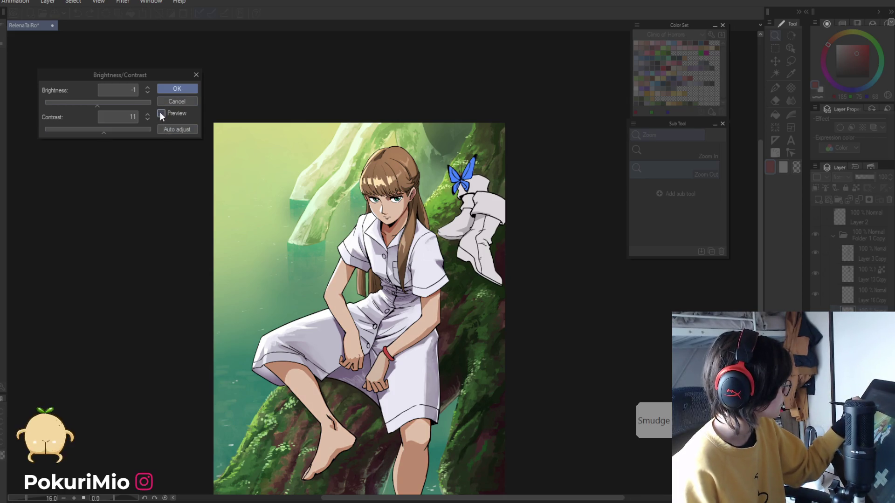
left_click(167, 86)
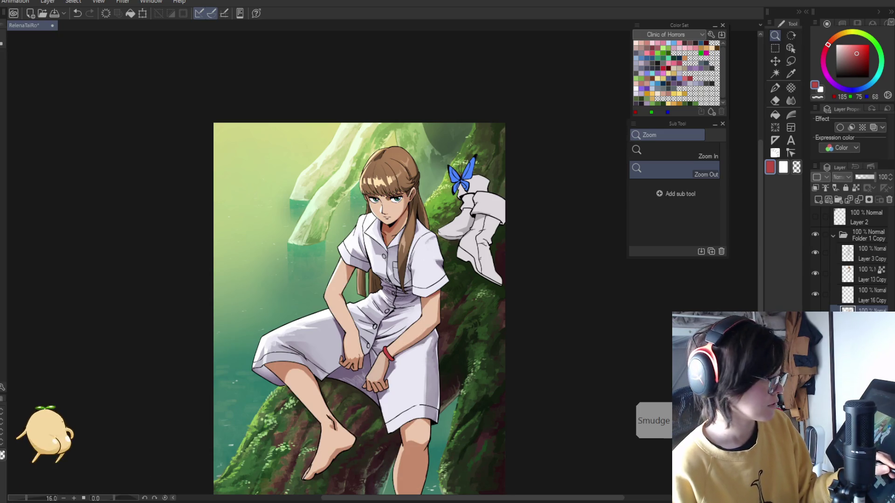
Sample the light and shadow skin tones from the arm and save the illustration
mouse_move(435, 456)
left_mouse_down()
mouse_move(454, 397)
mouse_move(480, 370)
mouse_move(473, 419)
left_mouse_up()
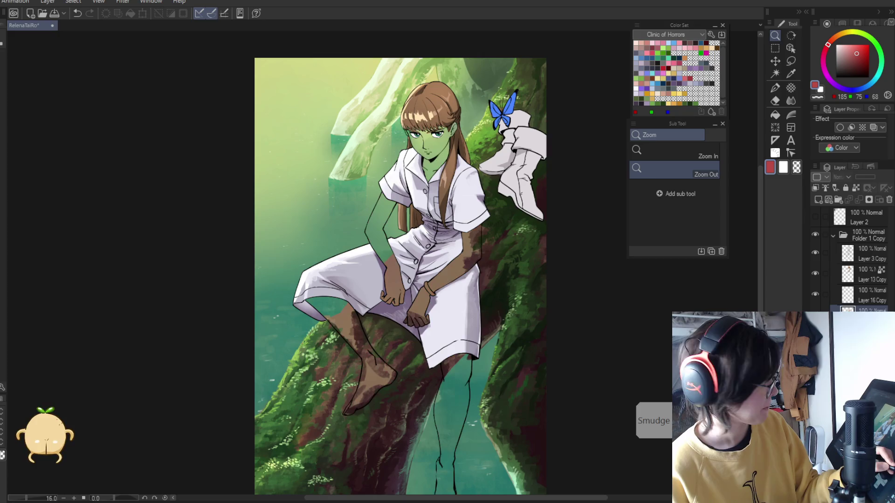
scroll(384, 192, "up", 5)
key("p")
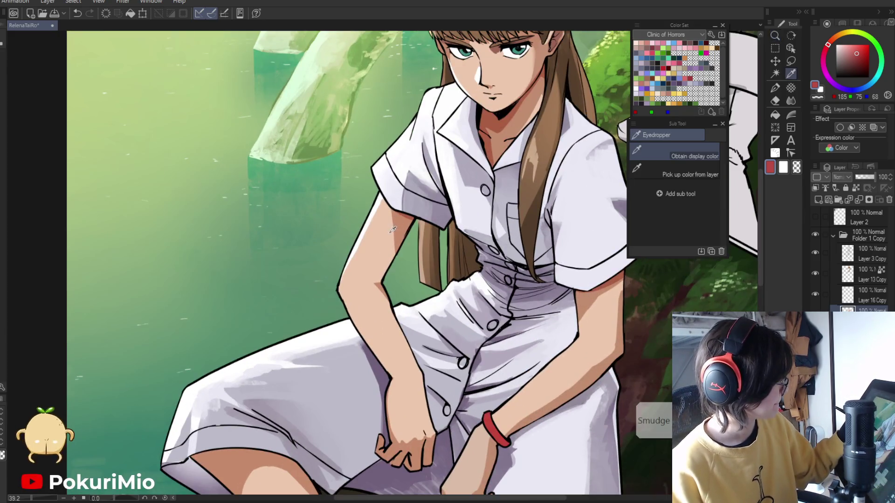
left_click(390, 219, "alt")
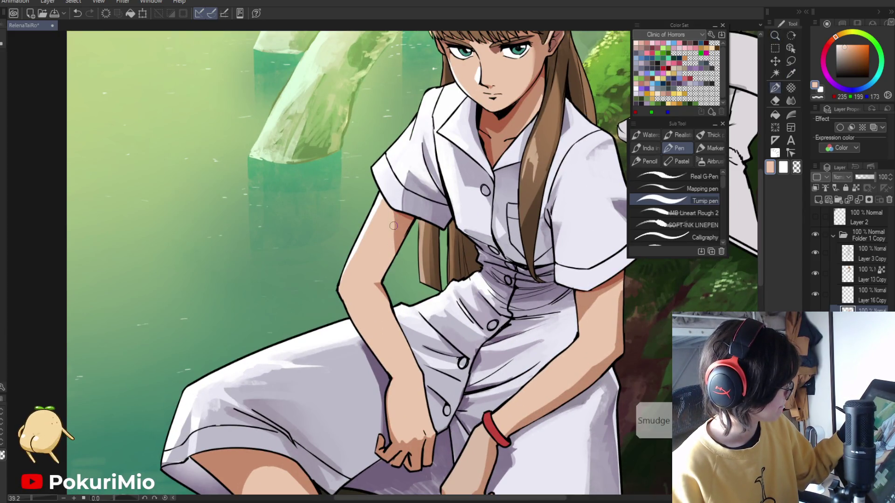
left_click(395, 211, "alt")
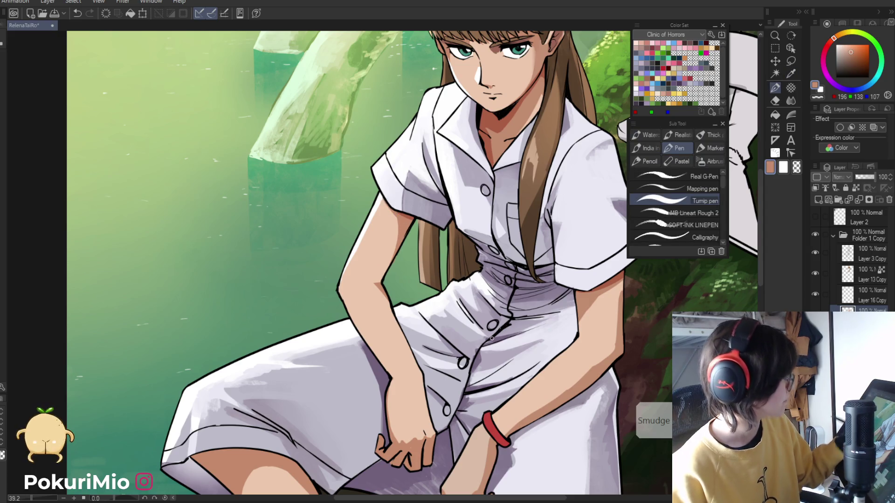
key("ctrl+s")
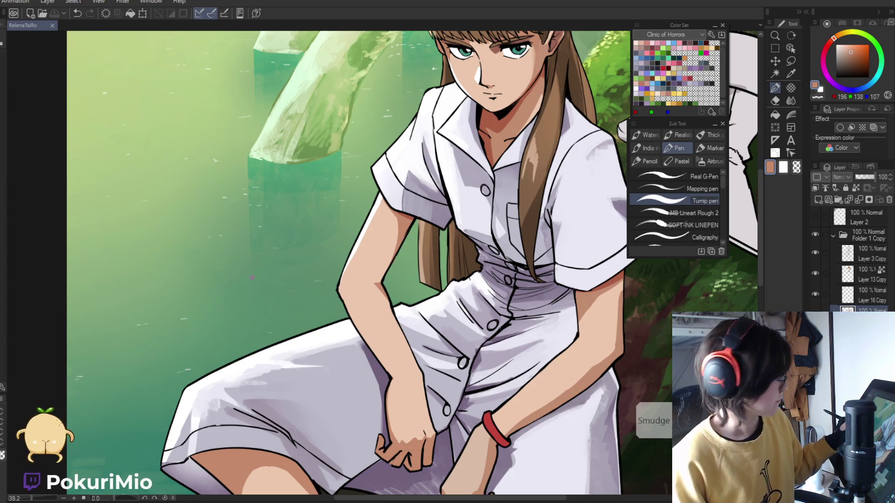
Refine the arm area with pen and eraser, resampling the light skin tone, then zoom out to the whole picture
left_click(251, 264)
scroll(477, 298, "up", 5)
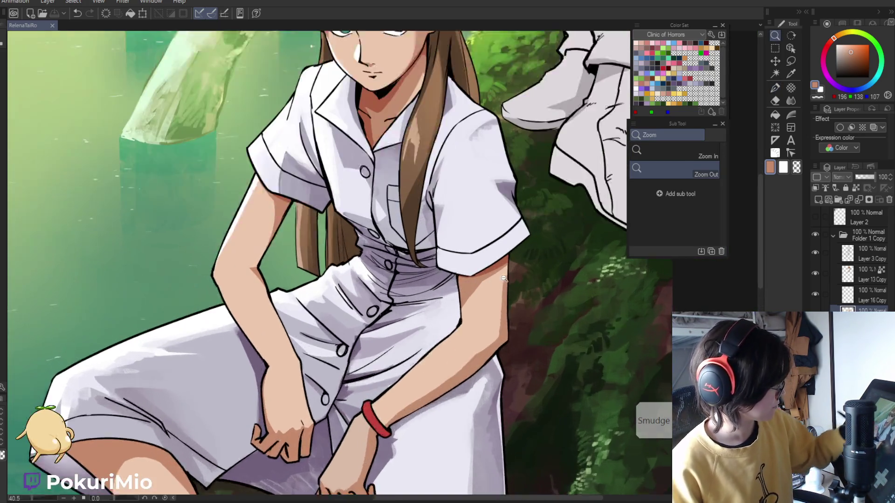
key("p")
key("e")
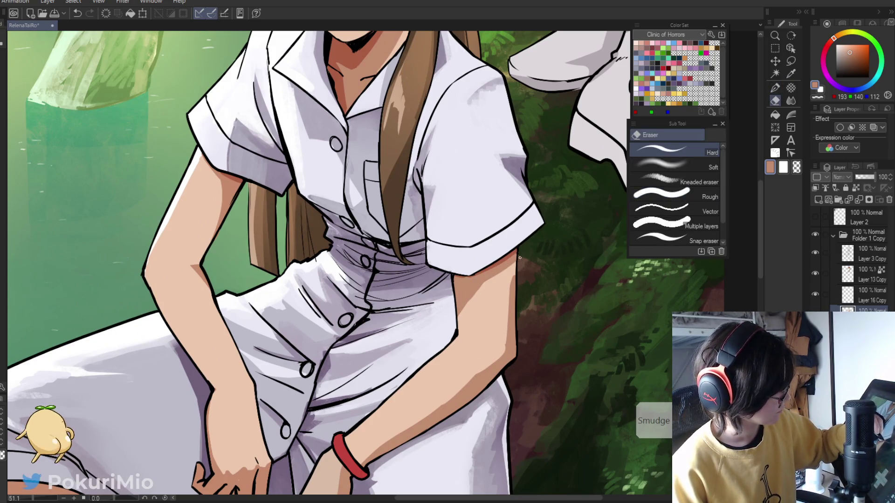
key("/")
scroll(478, 275, "down", 3)
scroll(475, 331, "up", 2)
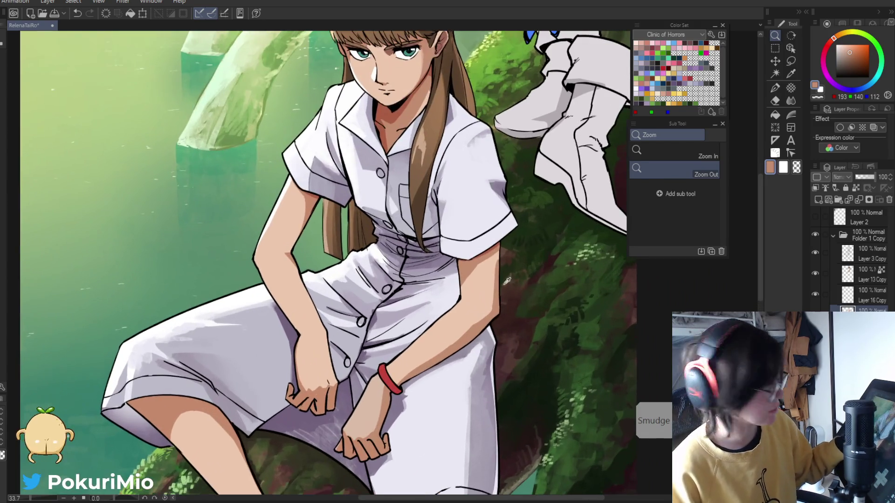
key("i")
left_click(497, 262)
key("p")
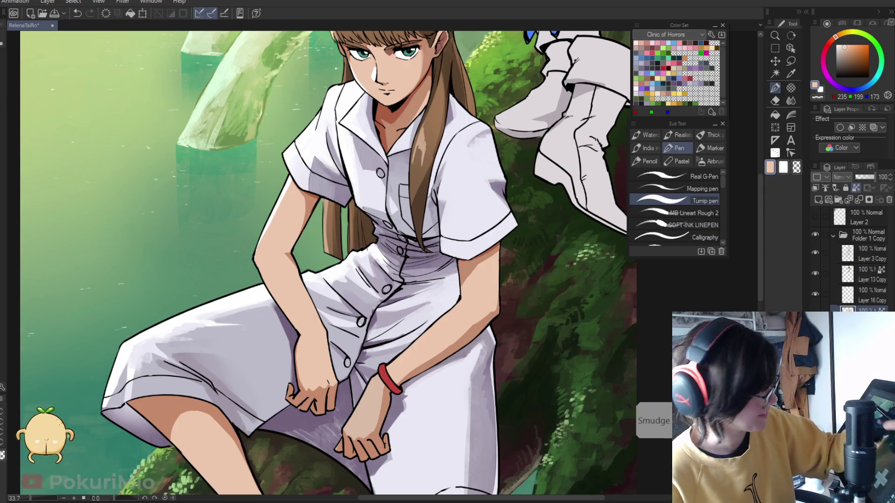
key("/")
scroll(349, 267, "down", 4)
Sample the dark brown skin shadow and paint it onto the knee
scroll(388, 320, "up", 4)
key("i")
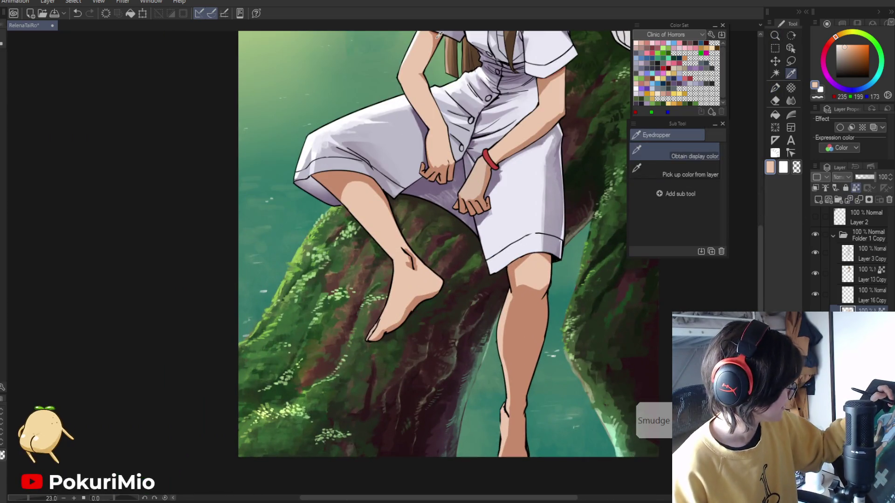
left_click_drag(508, 112, 488, 244)
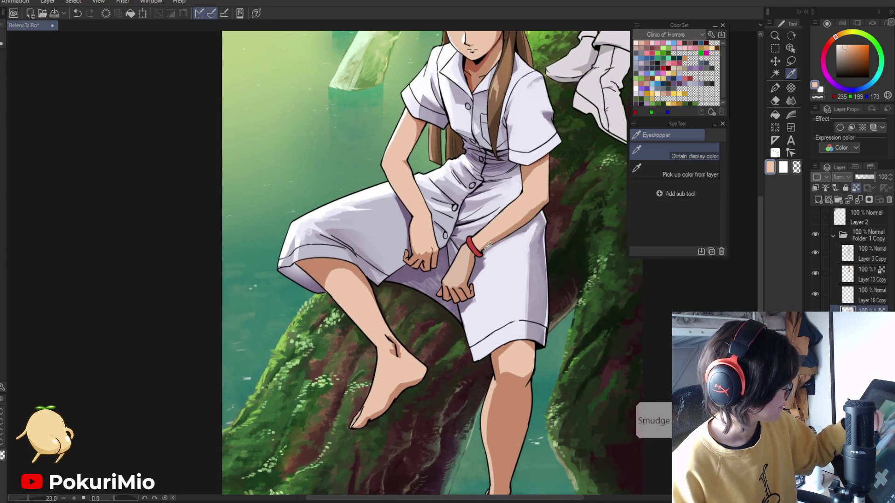
left_click(476, 62)
key("p")
mouse_move(516, 388)
left_mouse_down()
mouse_move(518, 400)
mouse_move(501, 324)
left_mouse_up()
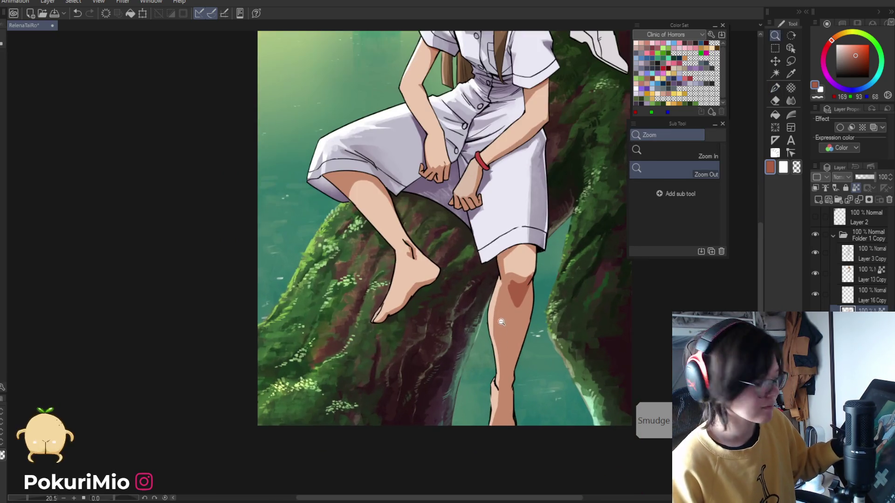
key("p")
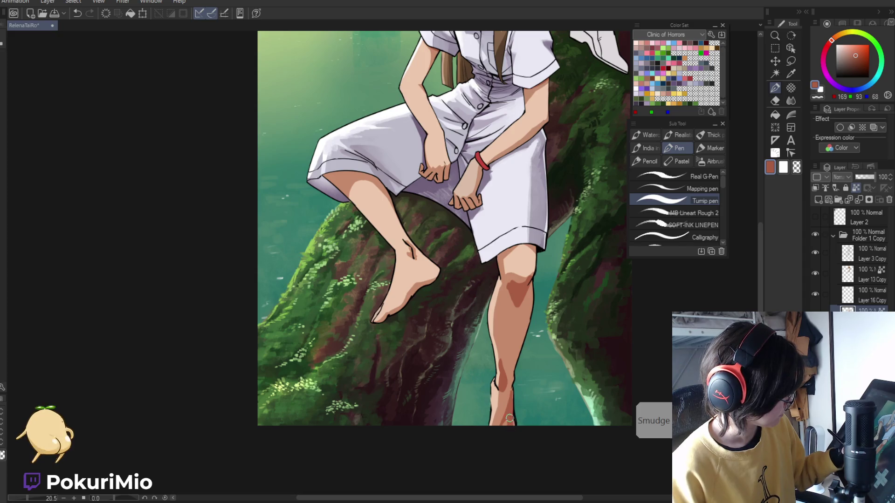
left_click_drag(492, 414, 483, 373)
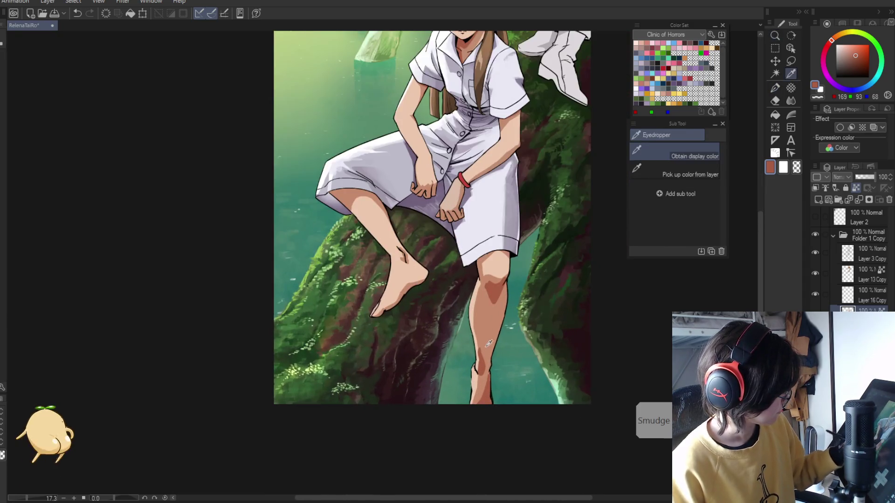
Sample the leg's skin tone plus mid and darker shadow shades, framing the legs closely
left_click(481, 367, "alt")
key("i")
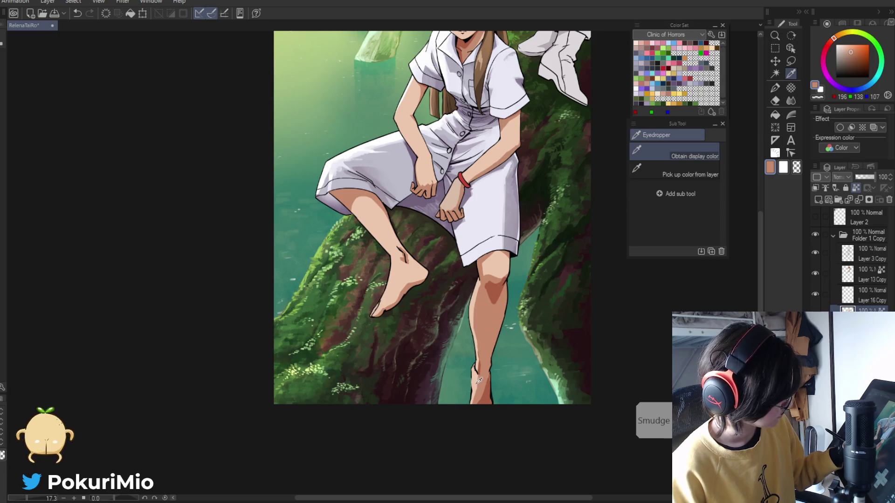
key("p")
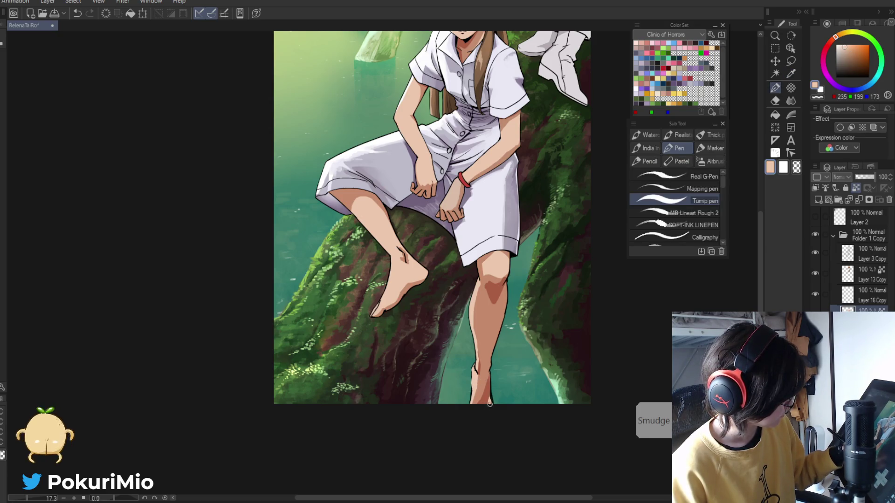
left_click(490, 397, "alt")
left_click(490, 401, "alt")
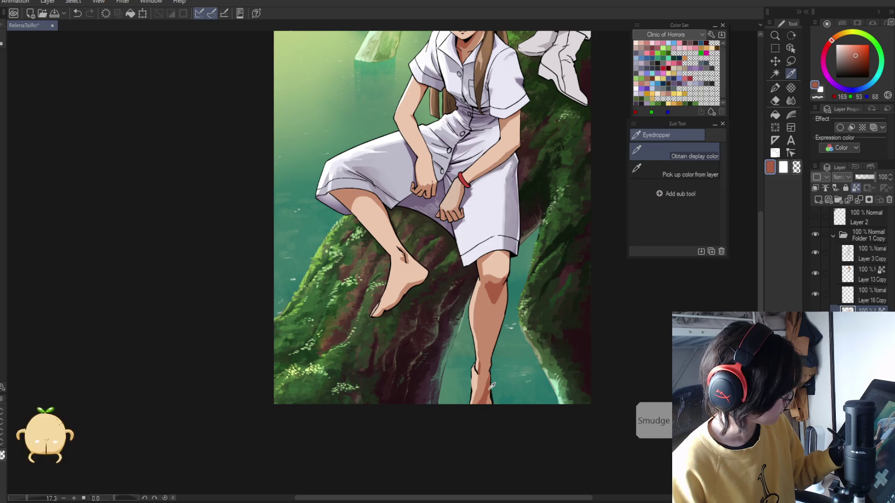
left_click_drag(458, 422, 435, 424)
left_click_drag(459, 330, 485, 332)
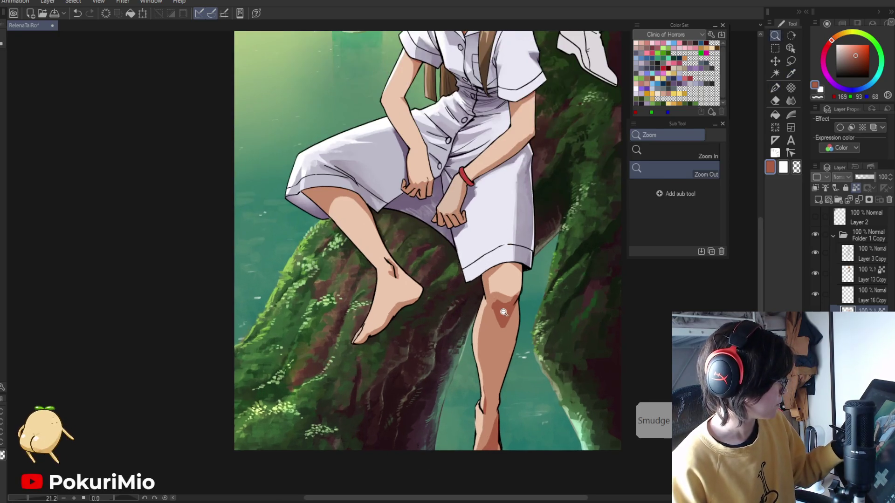
key("p")
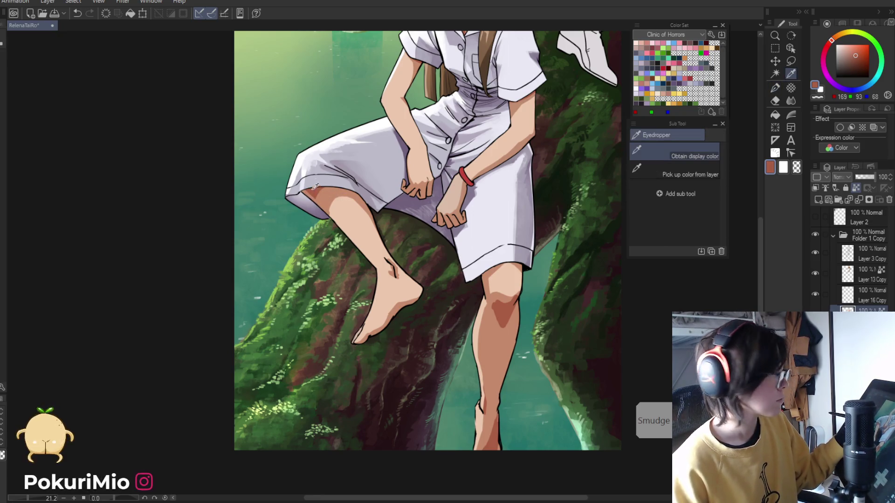
Review the whole illustration, then zoom into the lower figure and sample the light skin tone
key("ctrl+space")
mouse_move(301, 137)
left_mouse_down()
mouse_move(287, 198)
mouse_move(312, 214)
mouse_move(305, 175)
left_mouse_up()
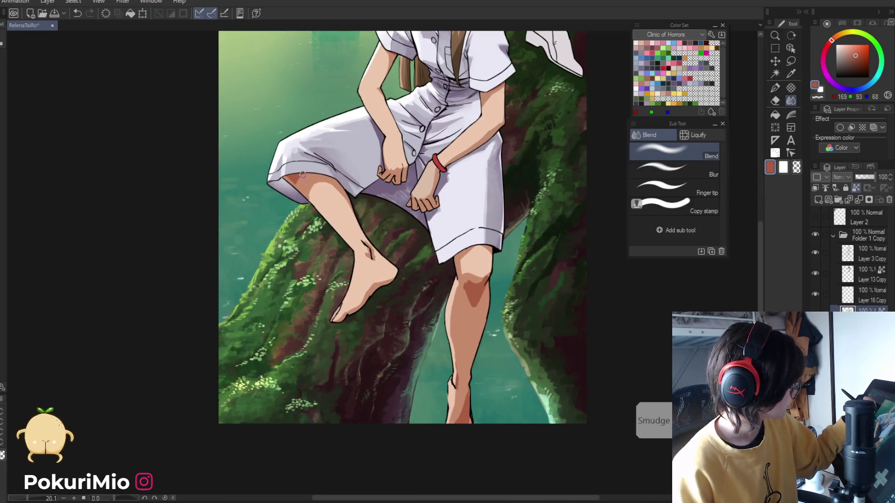
key("ctrl+space")
mouse_move(298, 184)
left_mouse_down()
mouse_move(312, 230)
mouse_move(406, 344)
left_mouse_up()
left_click_drag(381, 286, 405, 286)
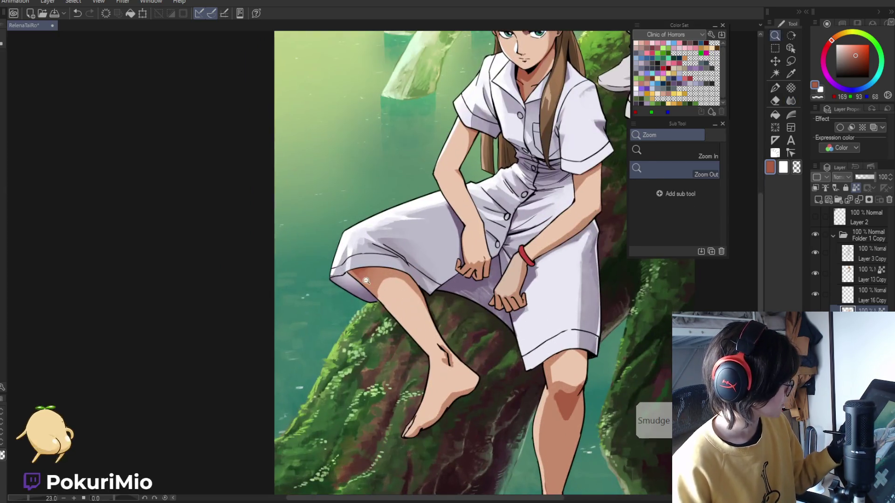
left_click(445, 357, "alt")
key("ctrl+space")
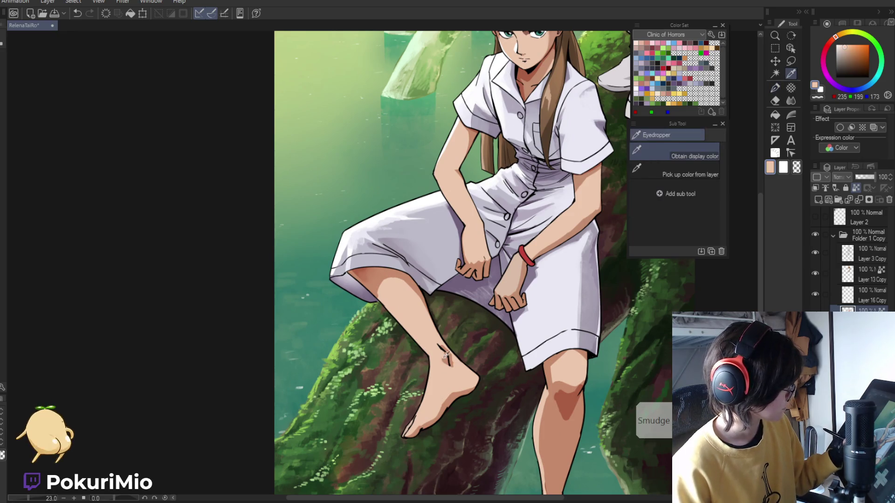
key("ctrl+space")
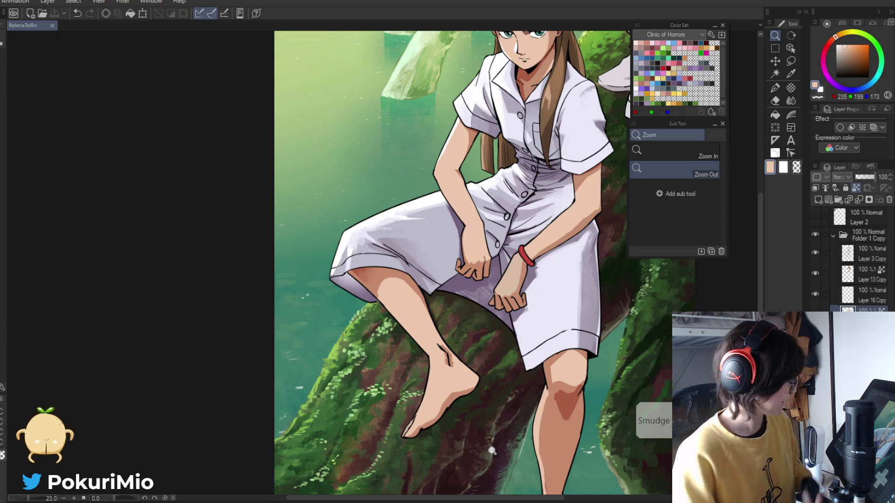
scroll(227, 230, "down", 2)
left_click_drag(310, 304, 319, 357)
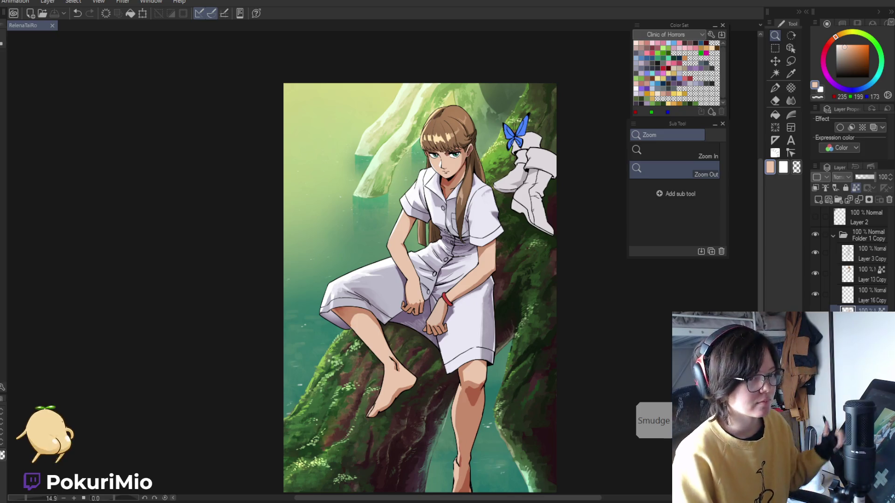
Sample mid and light skin tones from the face and zoom in close on it with a slight tilt
scroll(422, 267, "down", 2)
scroll(422, 267, "up", 4)
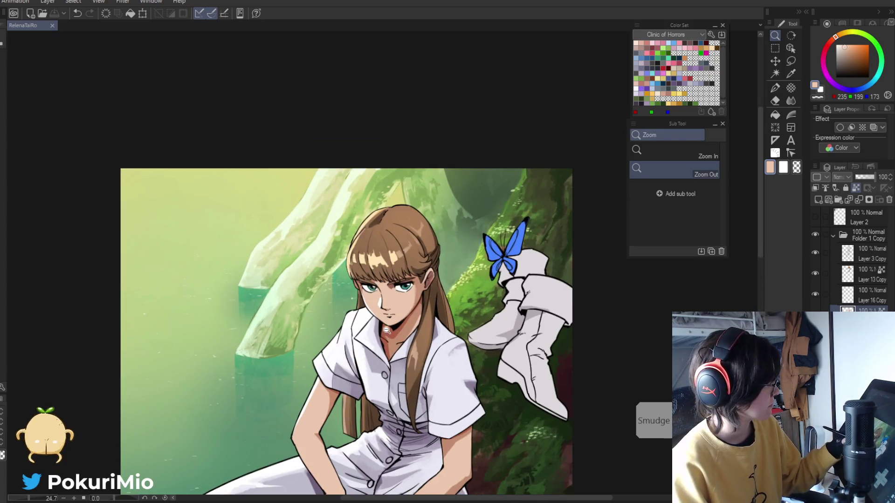
scroll(387, 329, "up", 6)
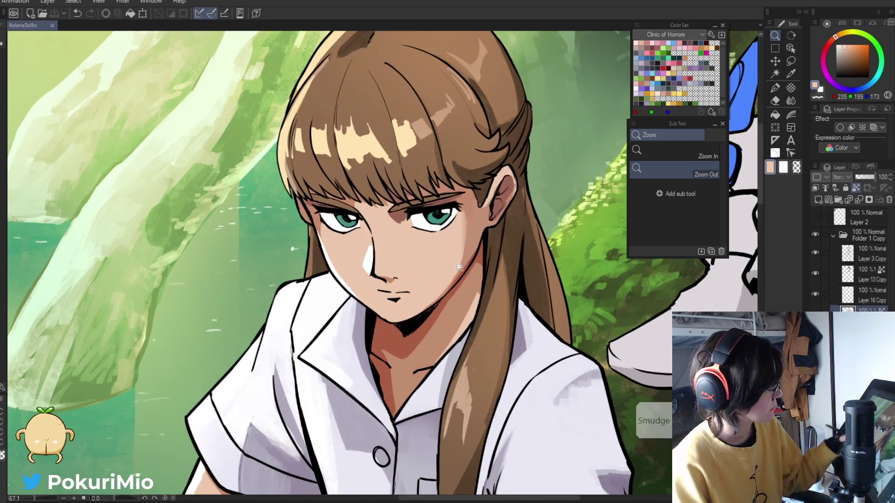
key("p")
left_click(469, 258, "alt")
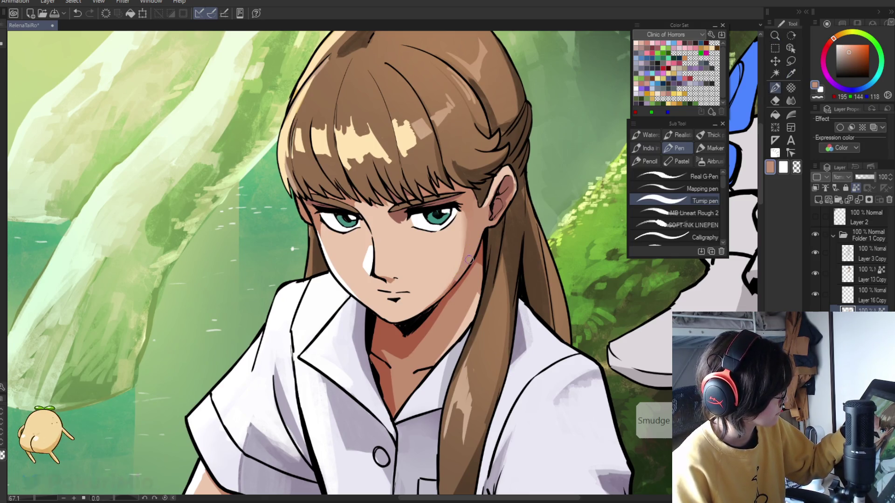
left_click(451, 278, "alt")
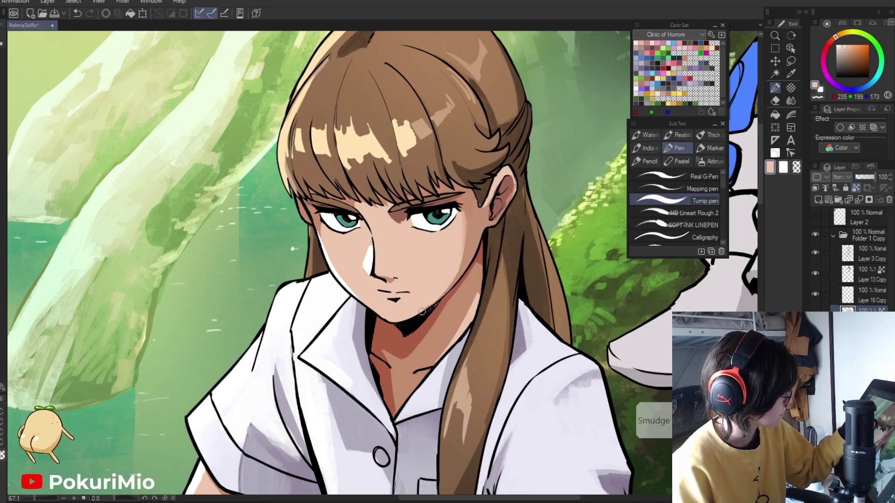
left_click_drag(425, 308, 365, 320)
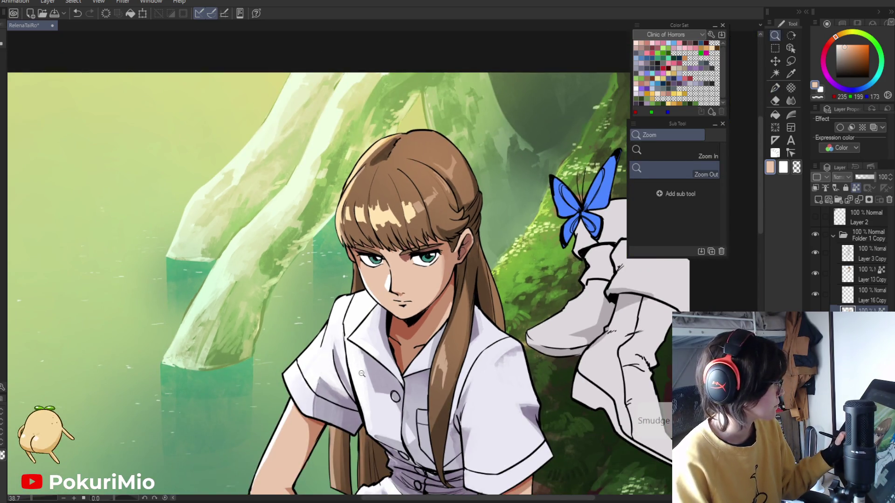
key("asciicircum")
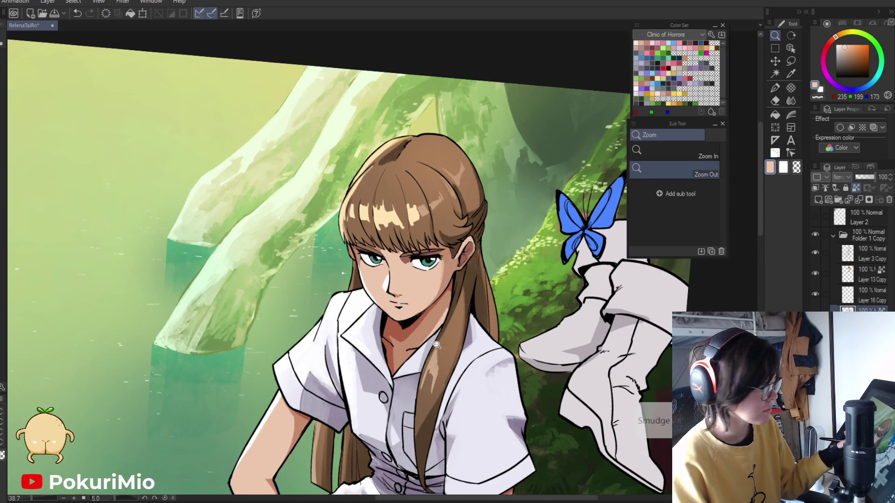
left_click_drag(391, 298, 398, 303)
Fill a small gap in the hair with darker brown, then reset the view upright and zoom to the face
key("g")
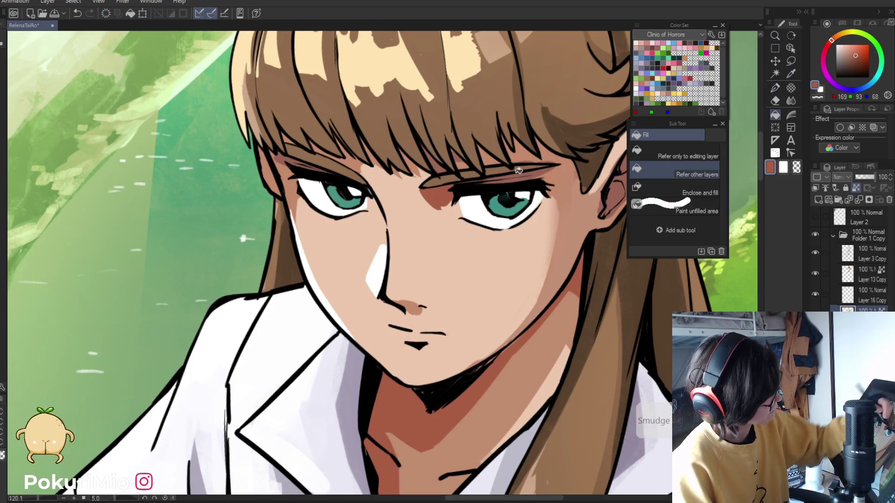
left_click(533, 172)
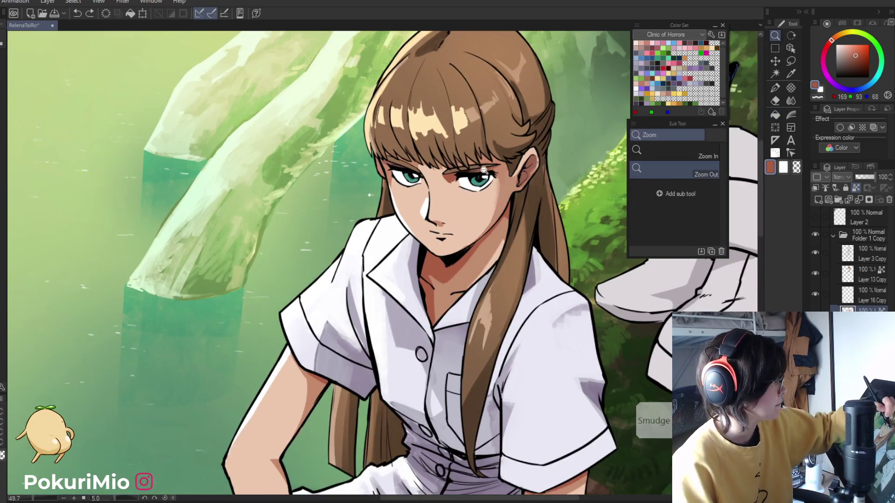
key("p")
mouse_move(477, 166)
left_mouse_down()
mouse_move(331, 197)
mouse_move(294, 280)
mouse_move(251, 285)
left_mouse_up()
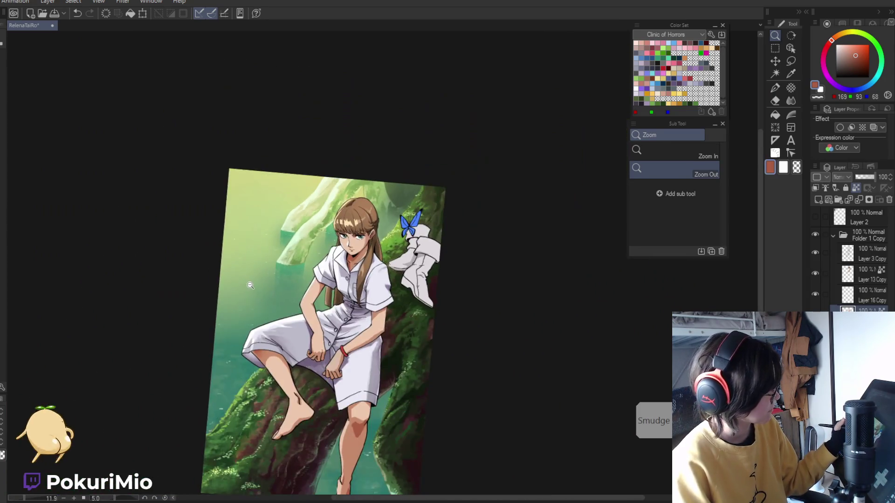
key("ctrl+0")
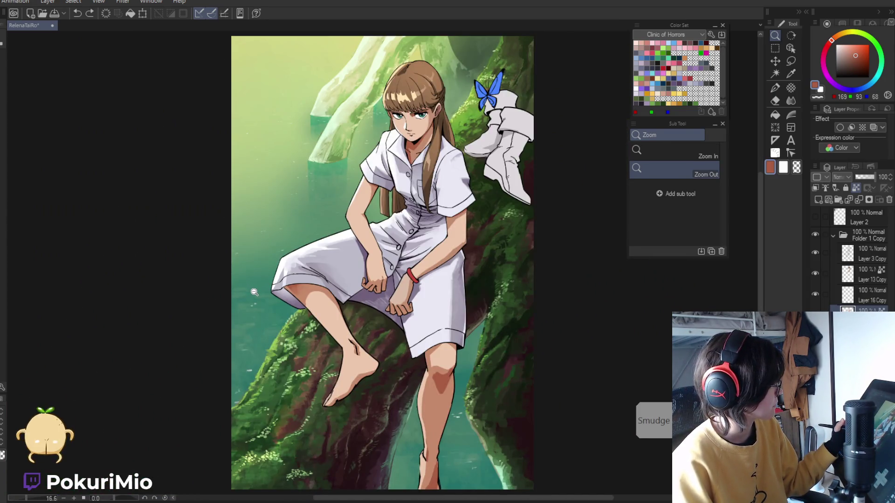
left_click_drag(407, 107, 402, 179)
Touch up the face with blend, eraser and light skin tone, then rotate upright and zoom out to about 14.5%
key("j")
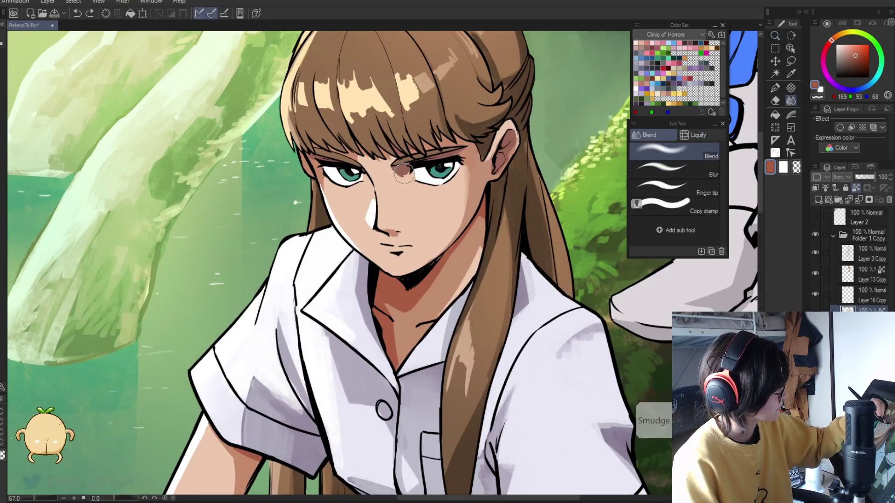
key("e")
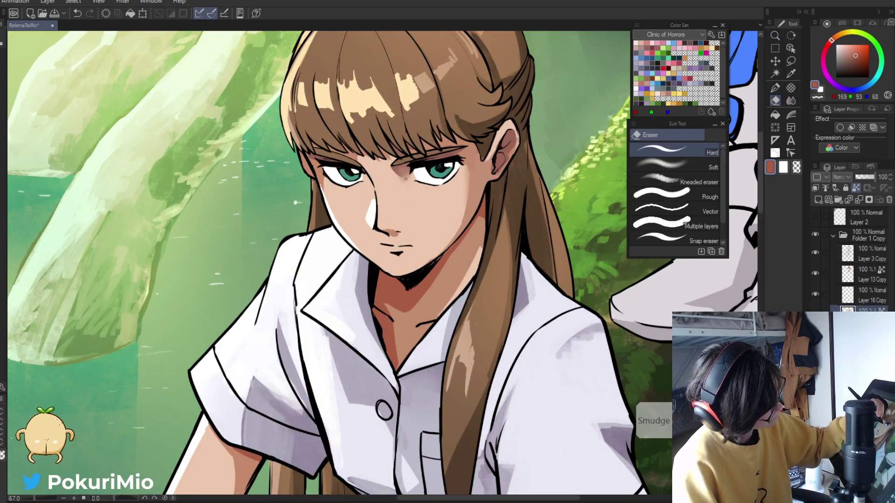
left_click(408, 177, "alt")
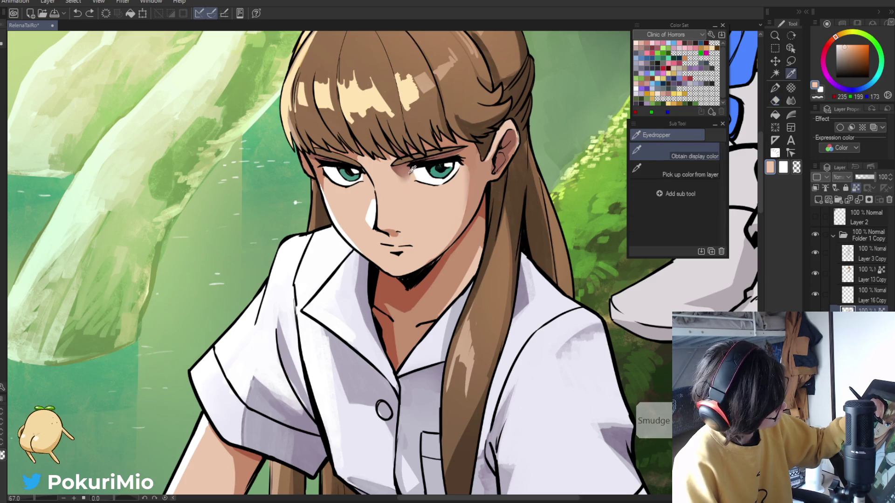
key("p")
left_click_drag(394, 175, 395, 122)
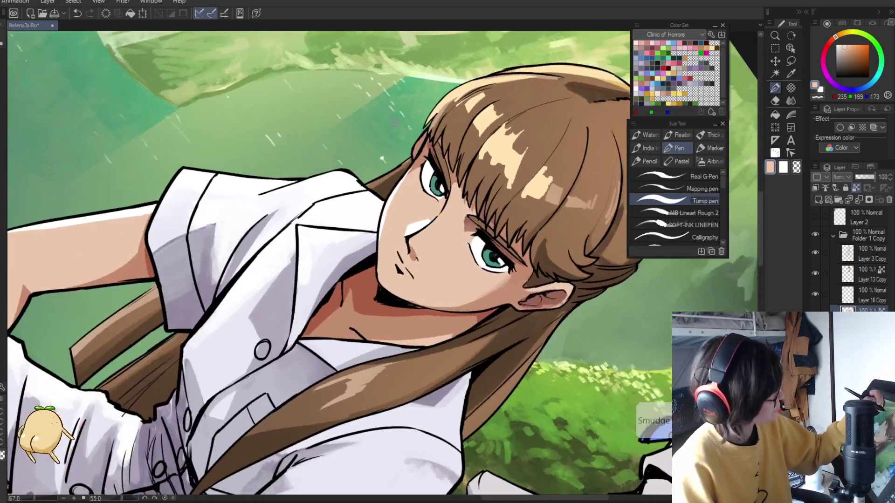
left_click_drag(465, 219, 394, 229)
mouse_move(375, 275)
left_mouse_down()
mouse_move(385, 265)
mouse_move(331, 232)
left_mouse_up()
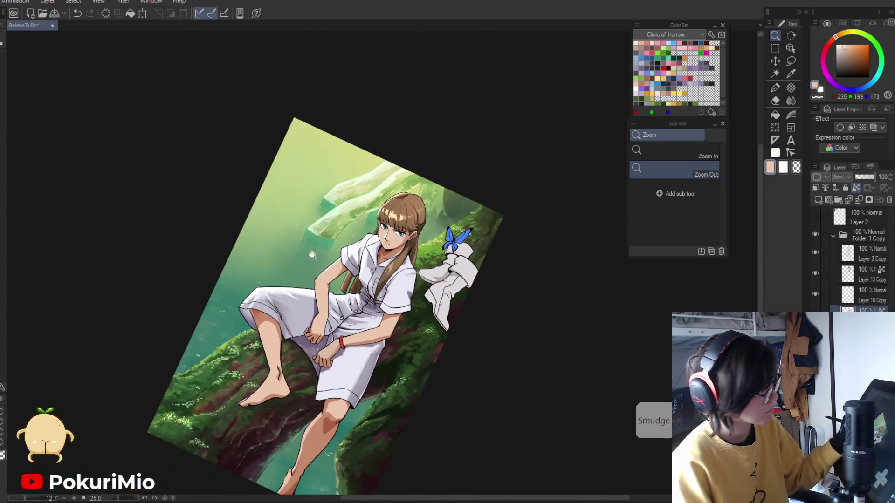
left_click_drag(276, 261, 320, 189)
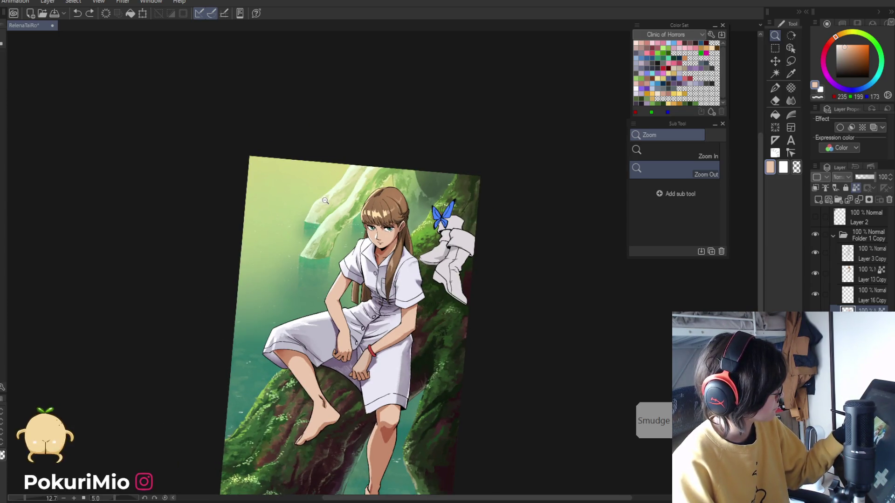
left_click_drag(377, 220, 419, 233)
key("e")
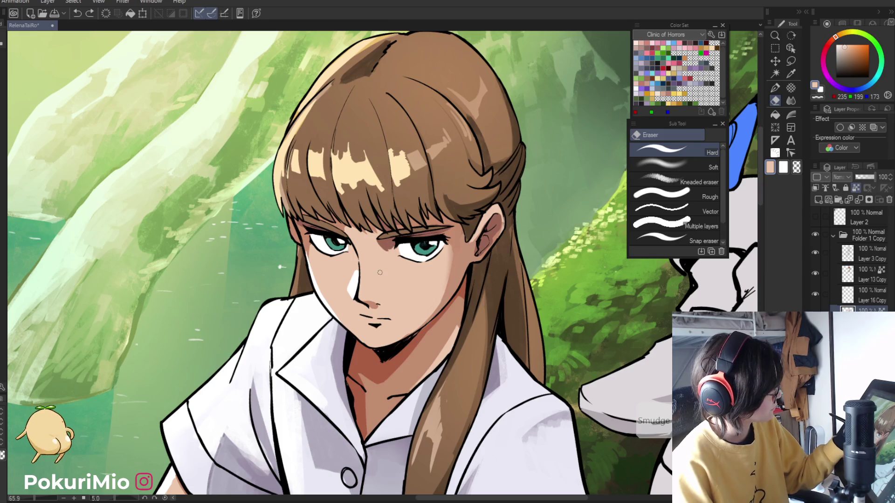
key("/")
left_click_drag(380, 272, 347, 375)
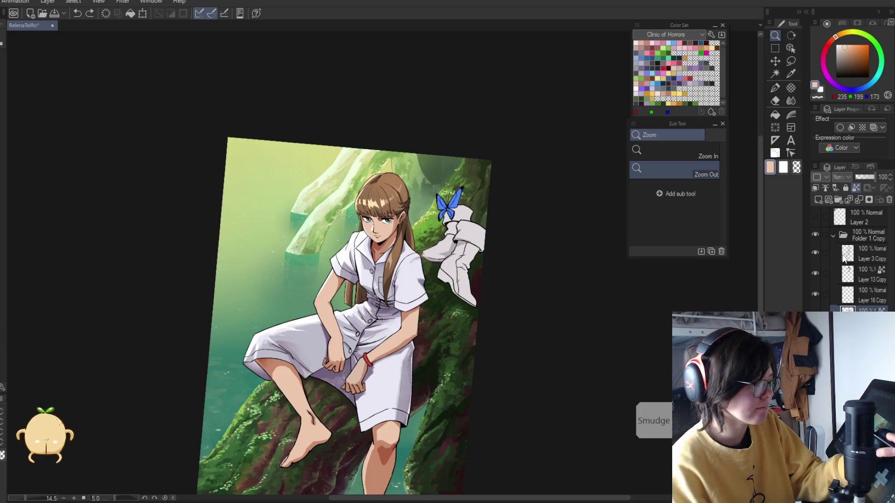
left_click(403, 235, "ctrl+shift")
left_click(402, 235, "alt")
left_click(402, 235)
key("p")
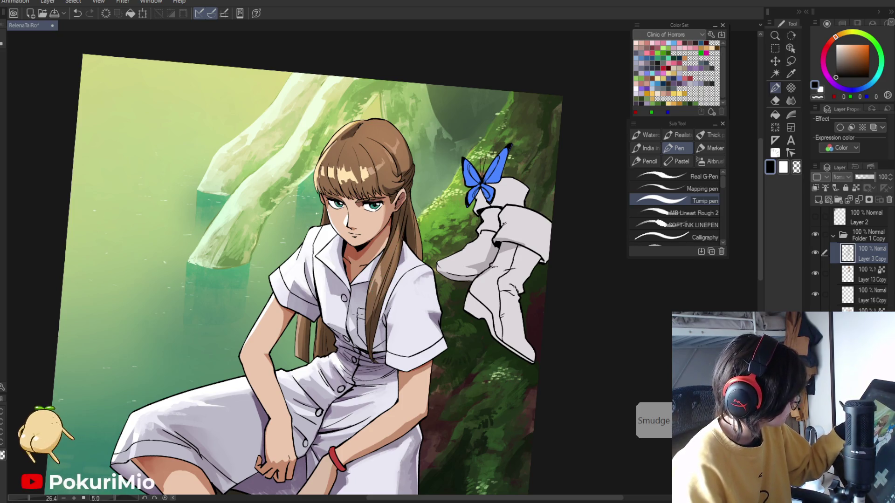
key("ctrl+space")
left_click(363, 174)
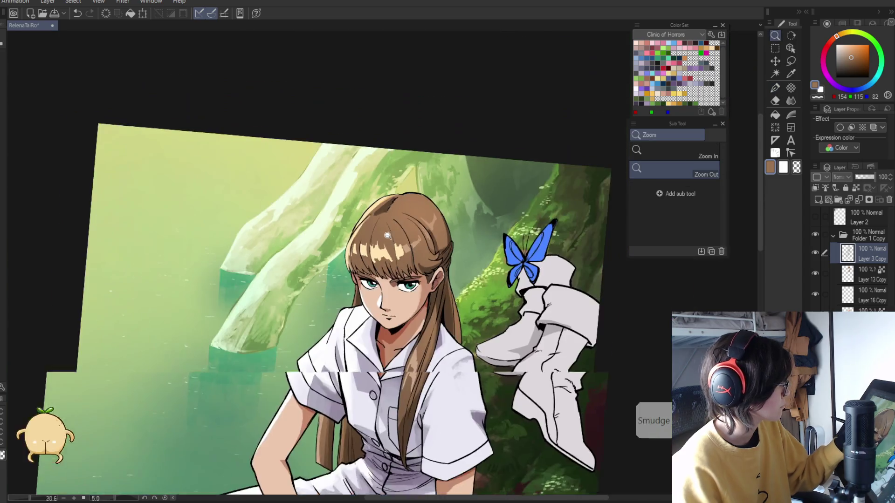
left_click(428, 251, "ctrl+alt")
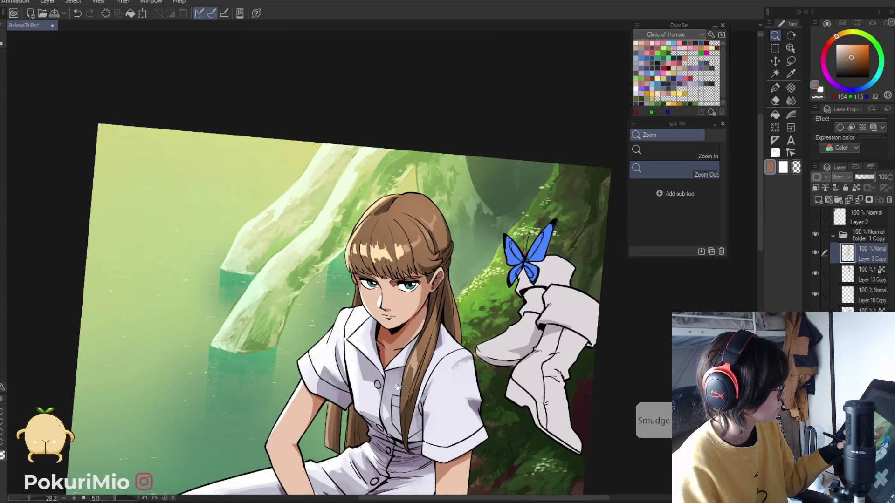
left_click_drag(357, 421, 353, 374)
left_click(866, 274)
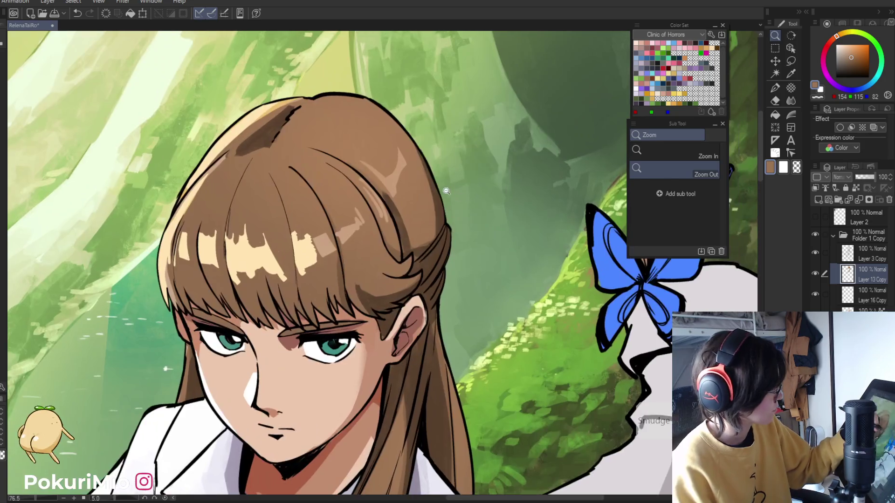
left_click(447, 174)
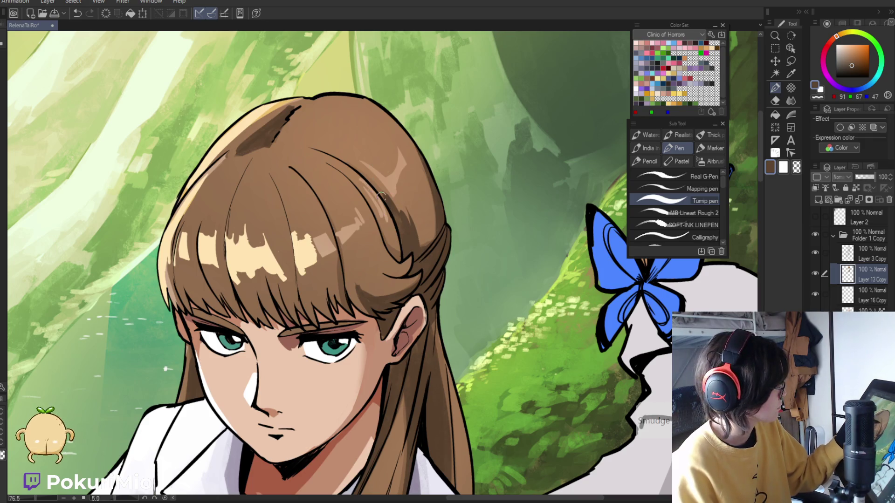
left_click(366, 180, "alt")
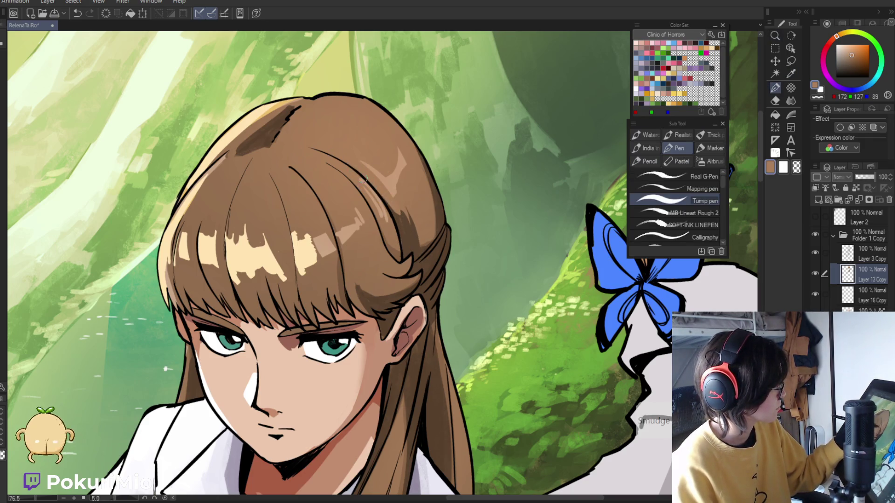
left_click(401, 211, "alt")
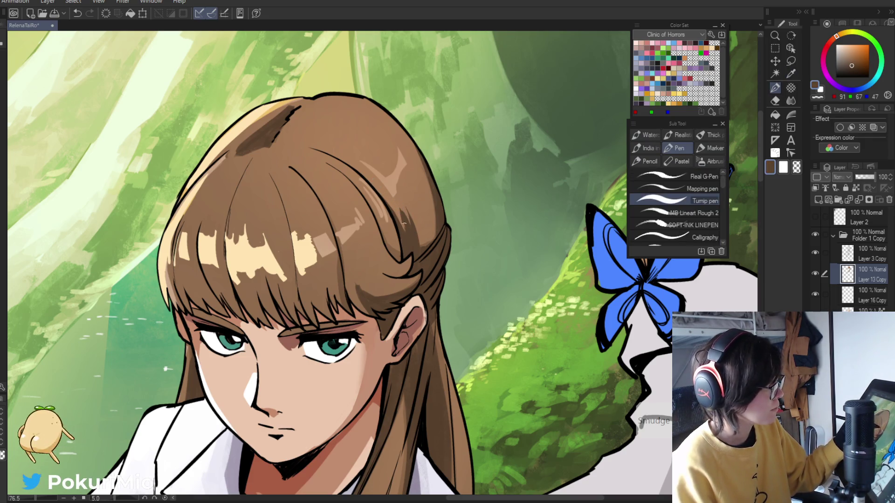
left_click_drag(403, 224, 387, 389)
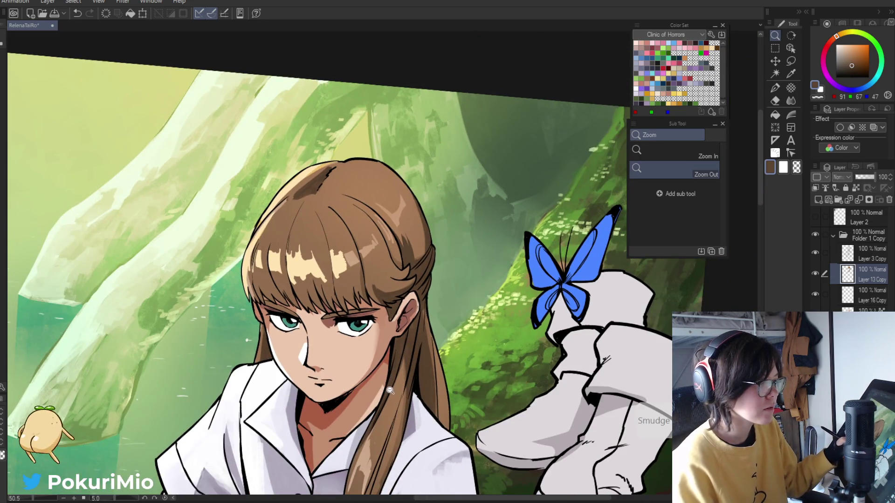
mouse_move(408, 342)
left_mouse_down()
mouse_move(406, 334)
mouse_move(356, 420)
mouse_move(324, 288)
left_mouse_up()
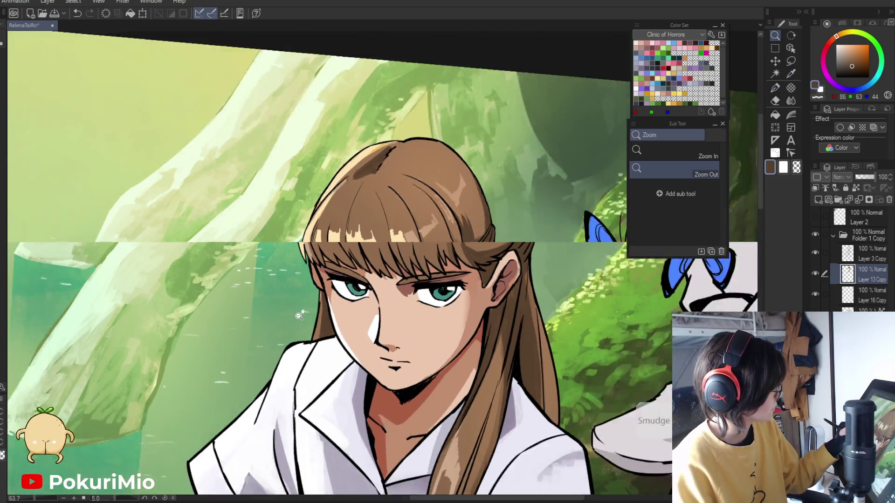
left_click_drag(299, 316, 459, 384)
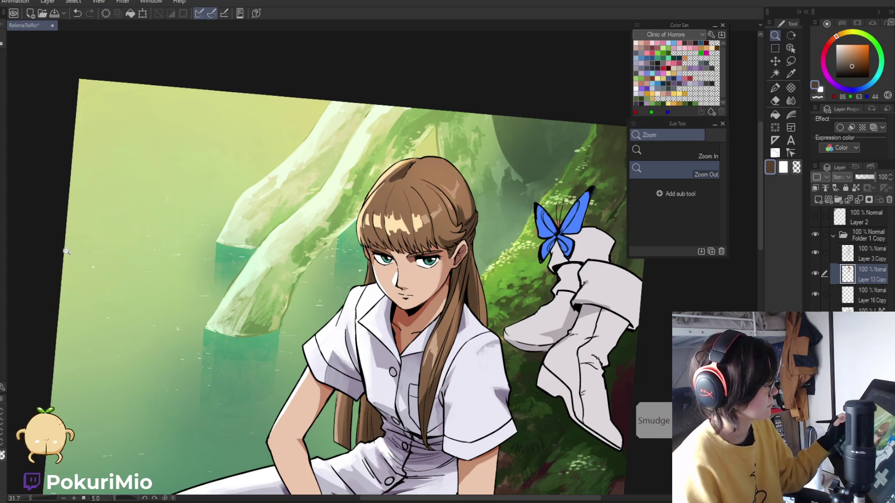
left_click(48, 247)
left_click(344, 431)
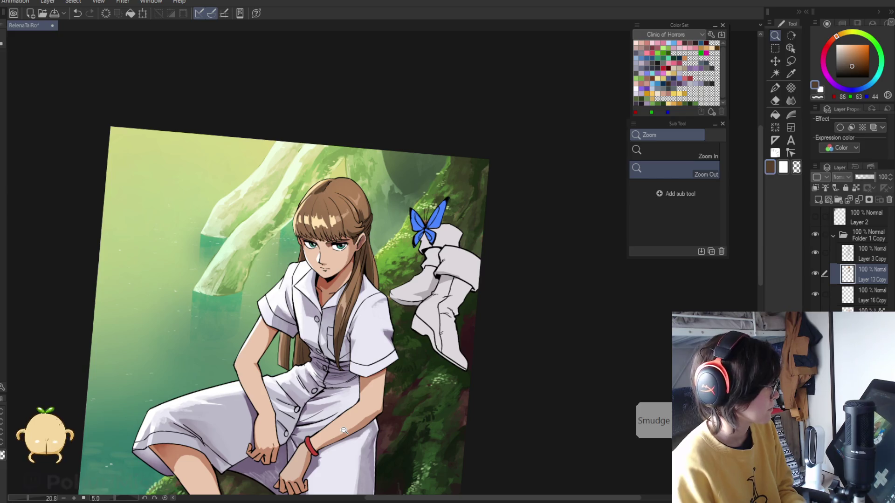
Hide the boots and butterfly outline layer and step through undo/redo to restore the blue butterfly colour
scroll(327, 370, "up", 5)
key("e")
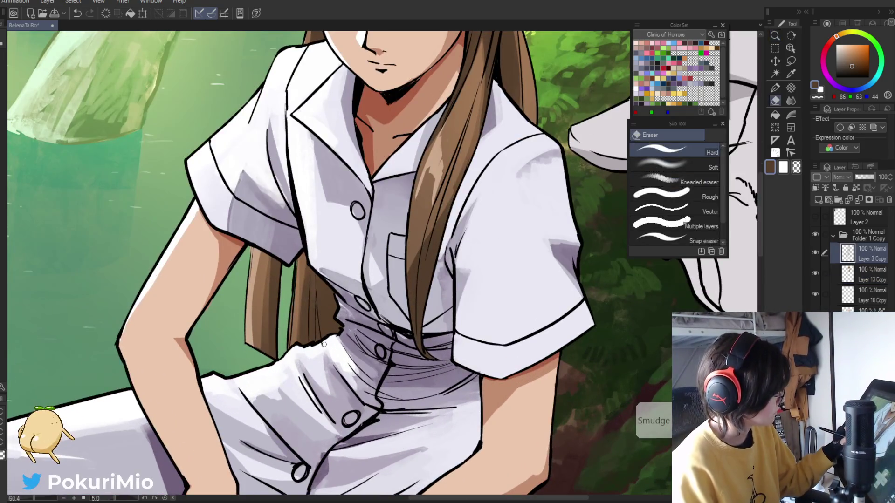
scroll(323, 365, "down", 5)
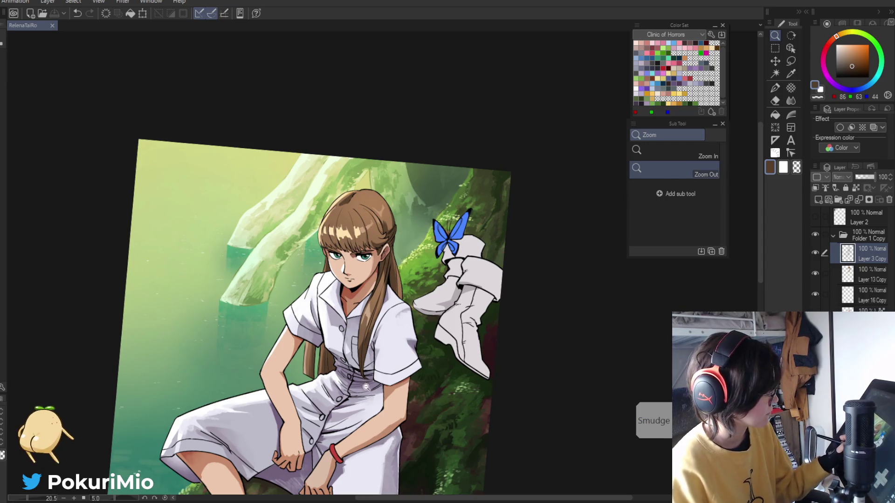
key("p")
left_click(856, 187)
key("ctrl+z")
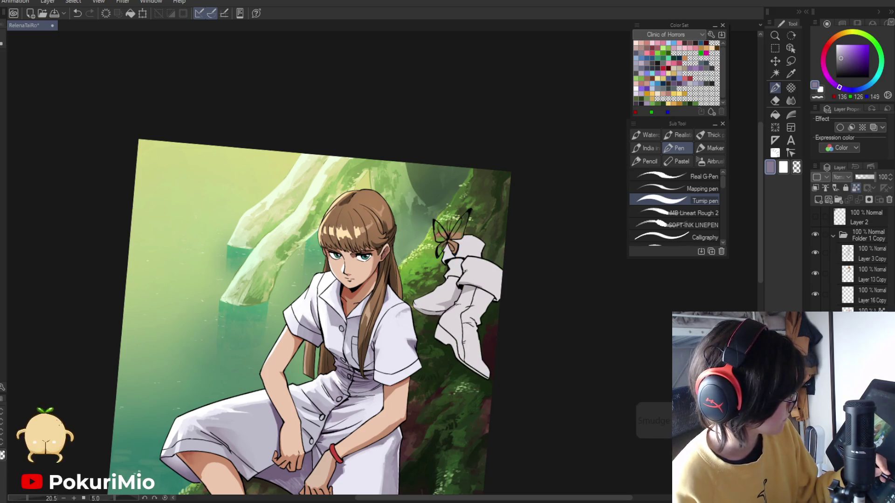
key("ctrl+y")
key("ctrl+y")
key("ctrl+z")
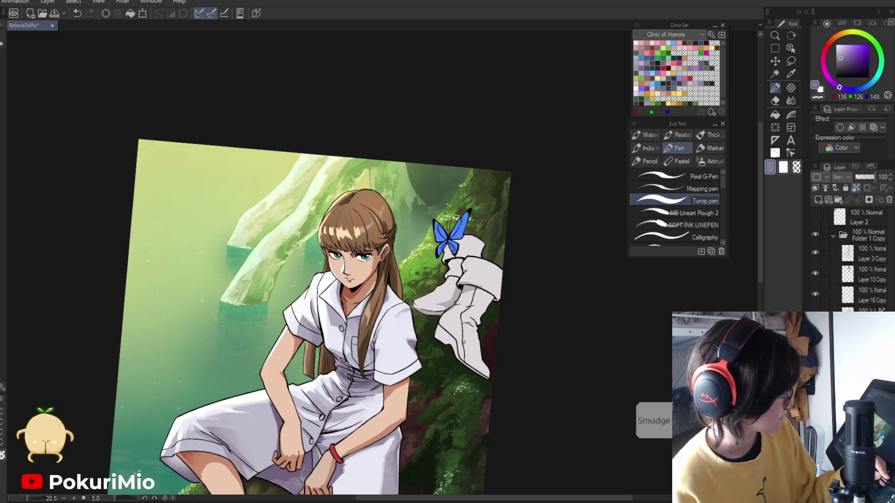
scroll(471, 340, "up", 3)
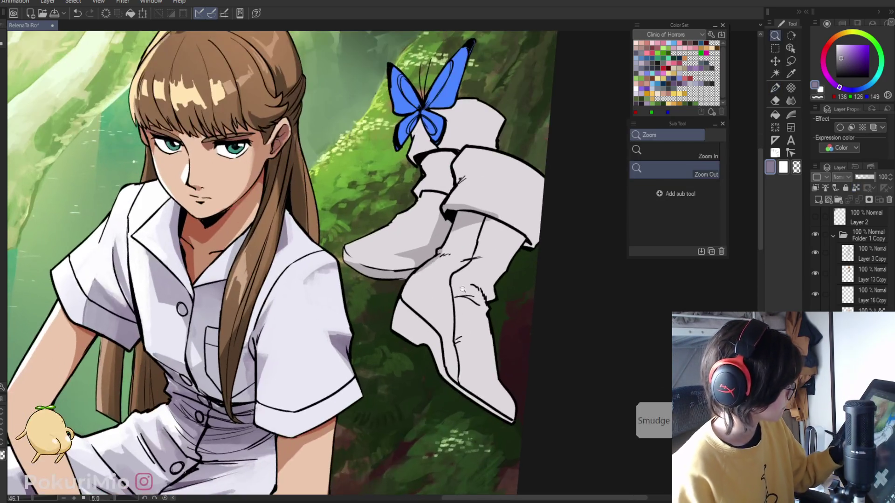
Ink a dark shadow line between the boots and add faint grey shading along the left boot
key("asciicircum")
key("asciicircum")
key("asciicircum")
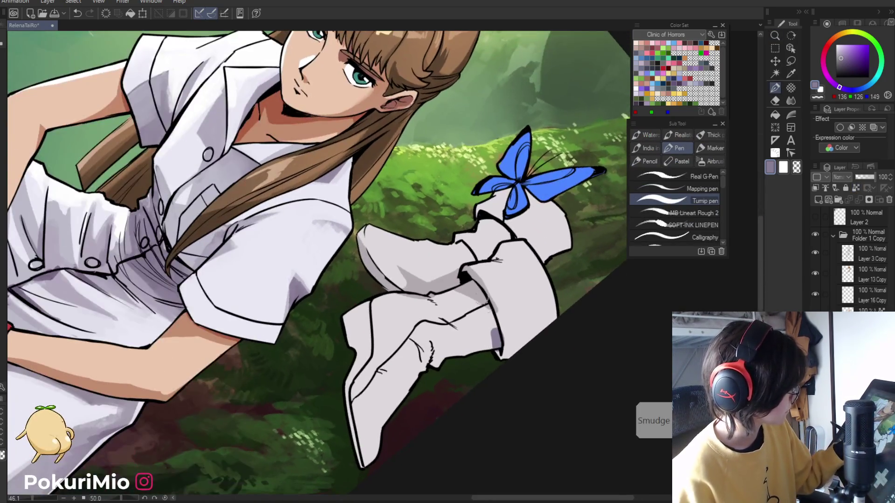
left_click_drag(451, 289, 487, 305)
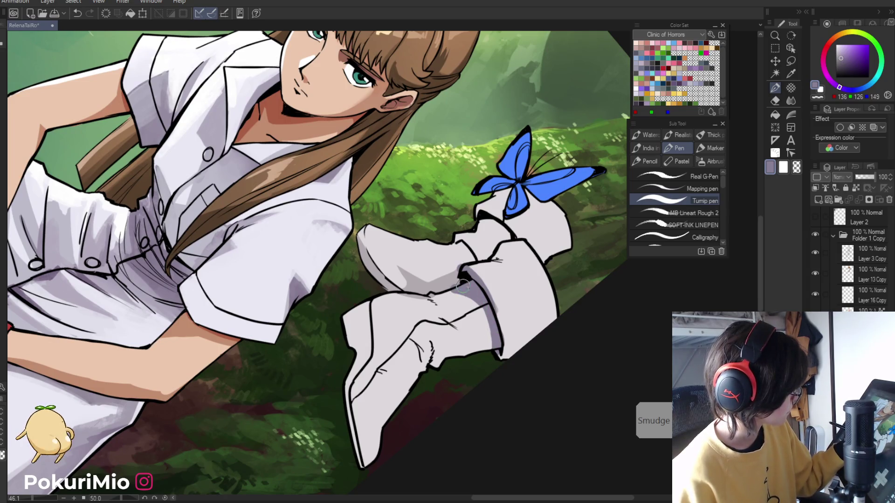
key("minus")
key("minus")
key("minus")
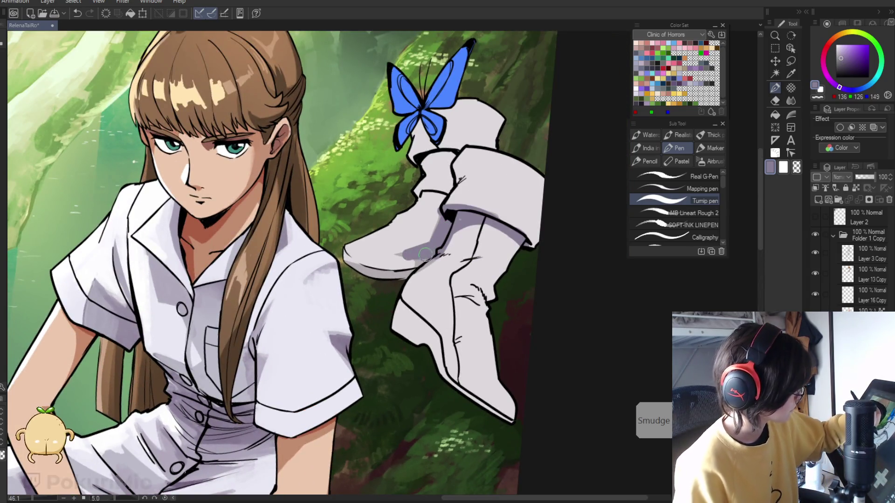
left_click_drag(425, 254, 365, 283)
key("ctrl+z")
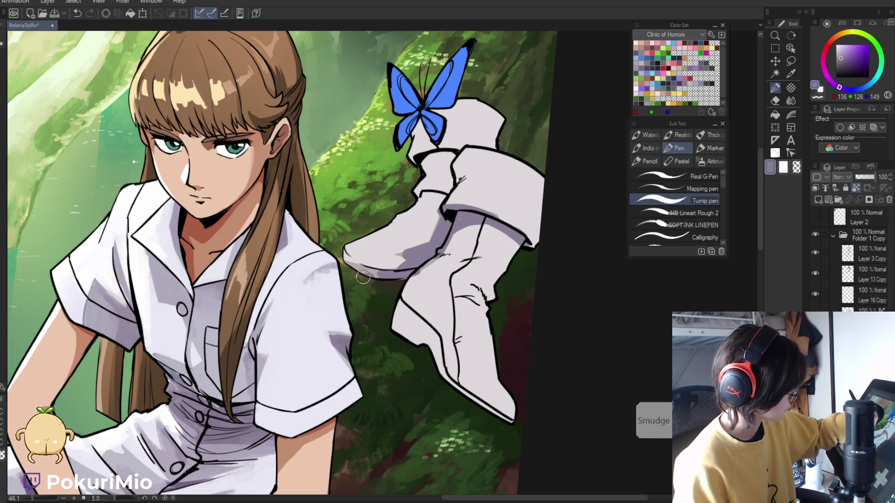
mouse_move(409, 333)
left_mouse_down()
mouse_move(434, 336)
mouse_move(436, 327)
left_mouse_up()
Alternate light grey and grey-purple to shade the boot sole, right edge and upper fold and clean its top outline
left_click(439, 356, "alt")
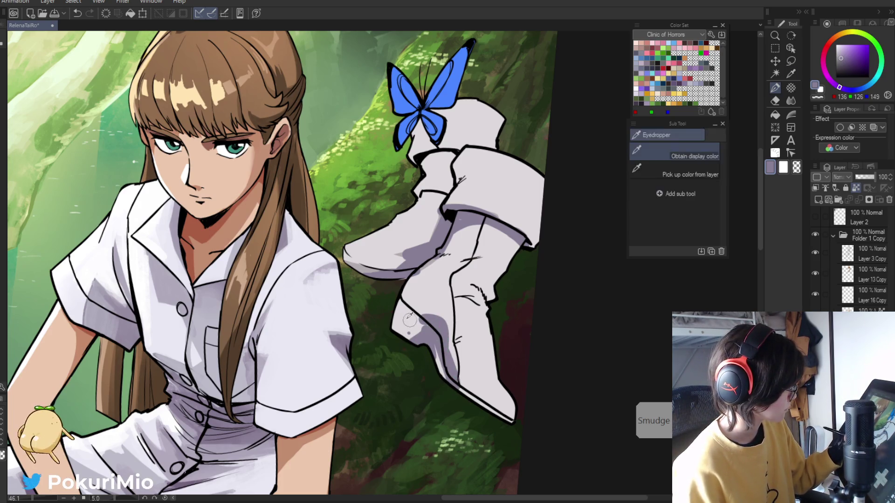
left_click_drag(433, 350, 448, 386)
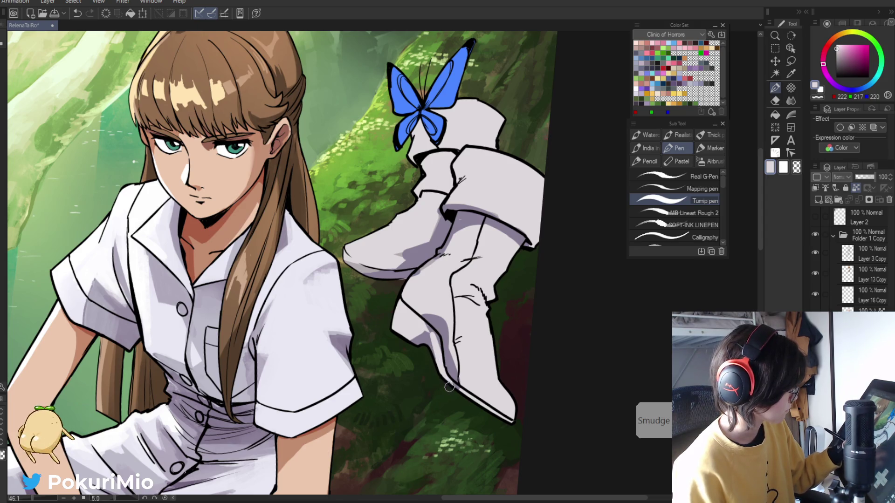
left_click(445, 380, "alt")
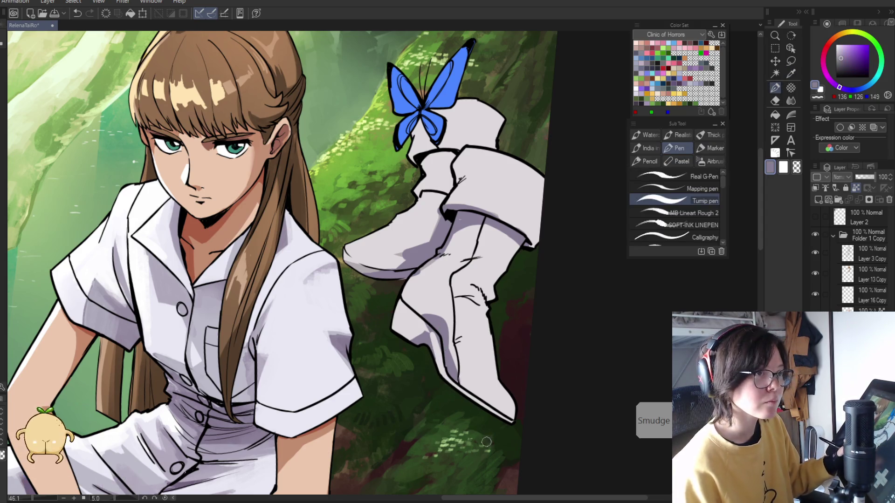
left_click_drag(448, 375, 519, 426)
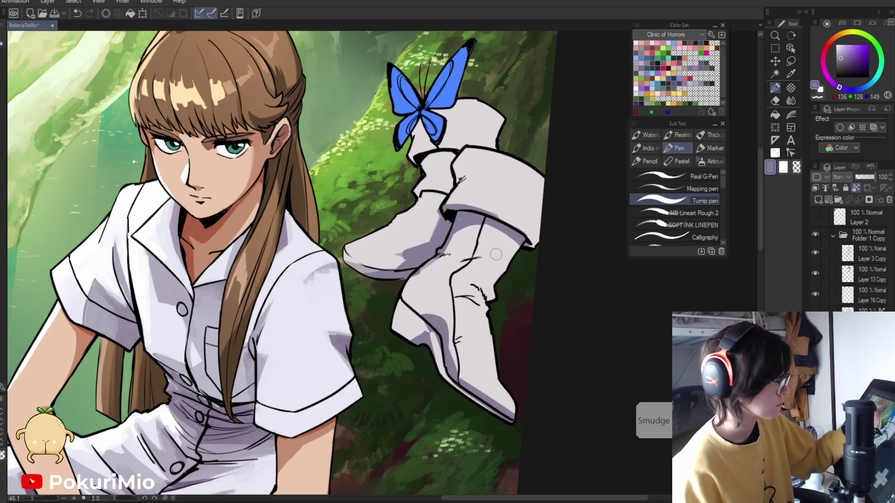
mouse_move(508, 243)
left_mouse_down()
mouse_move(492, 282)
mouse_move(467, 282)
mouse_move(483, 244)
left_mouse_up()
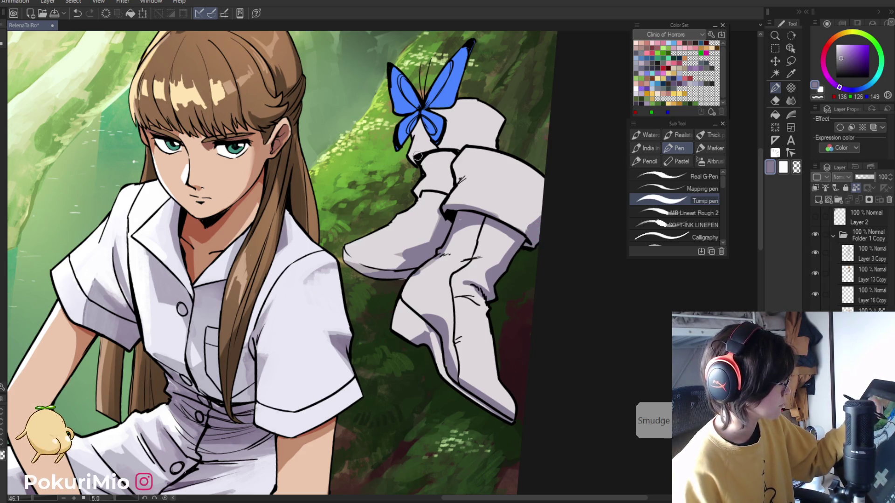
left_click_drag(453, 162, 456, 169)
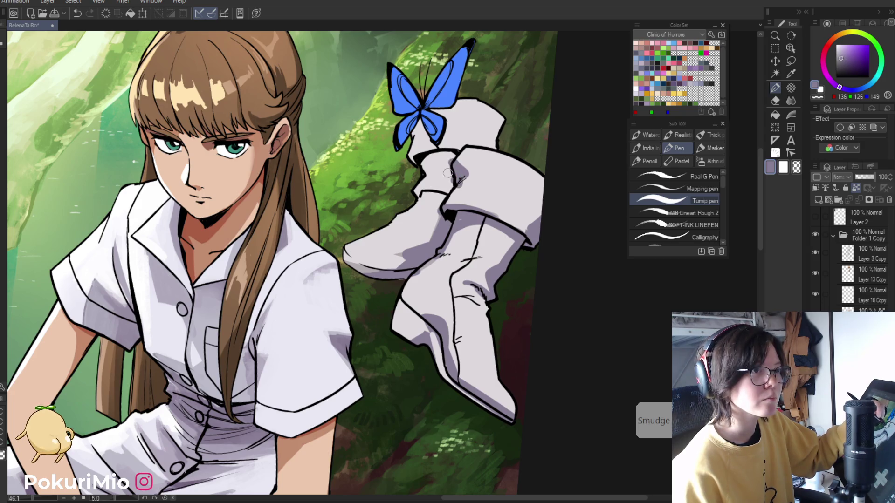
left_click_drag(432, 153, 455, 157)
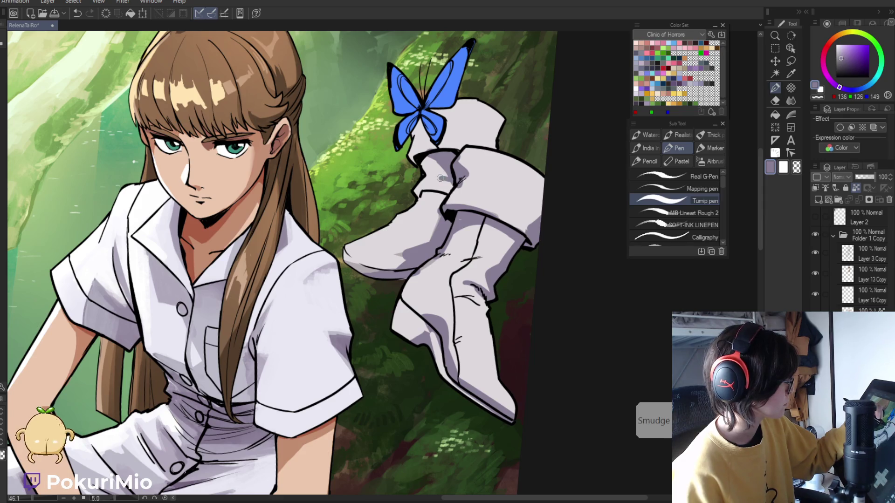
left_click(452, 199, "alt")
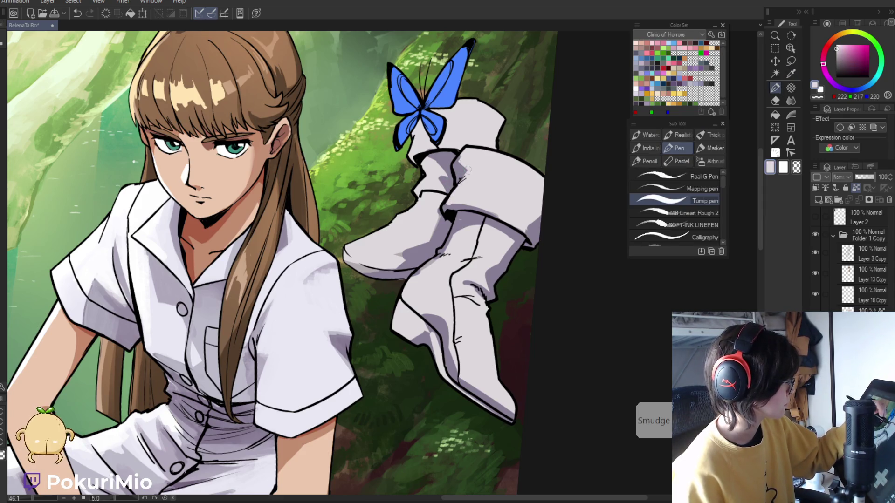
left_click_drag(426, 128, 425, 149)
left_click(484, 131, "alt")
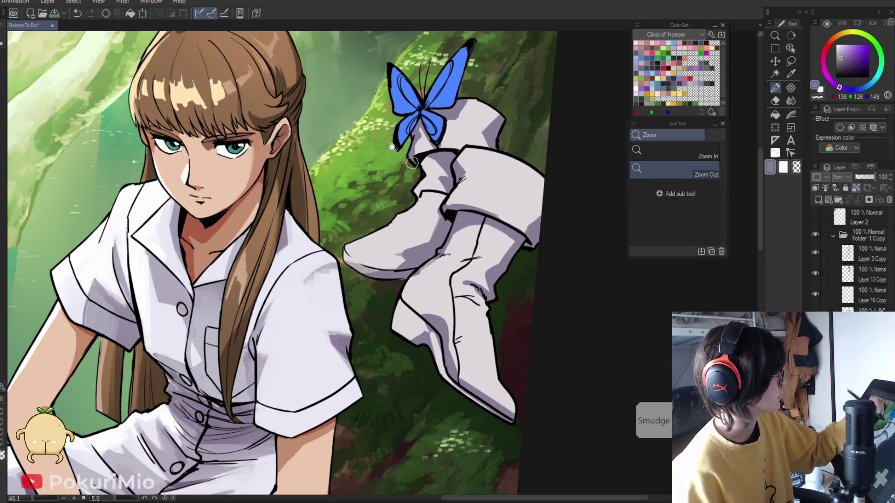
Brighten the boot's toe with white sampled from the boot, then blend it
scroll(420, 187, "down", 5)
scroll(401, 244, "up", 4)
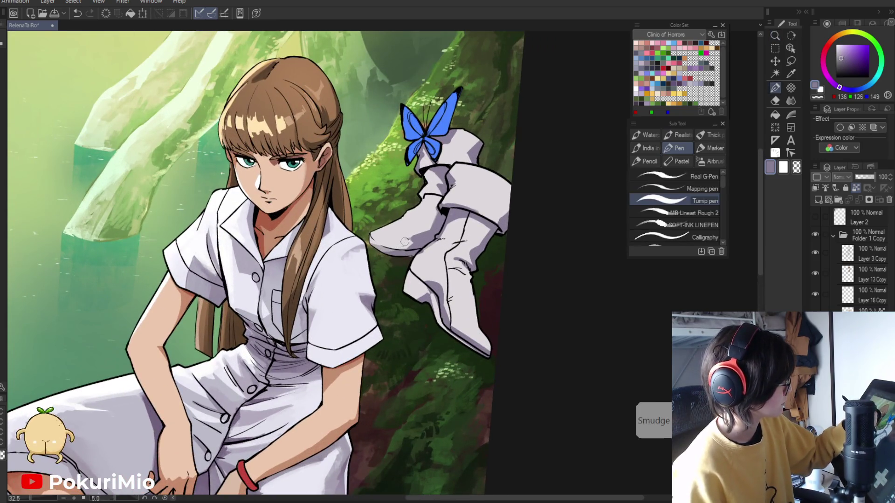
key("j")
key("i")
left_click(416, 205)
key("p")
left_click_drag(404, 215, 369, 239)
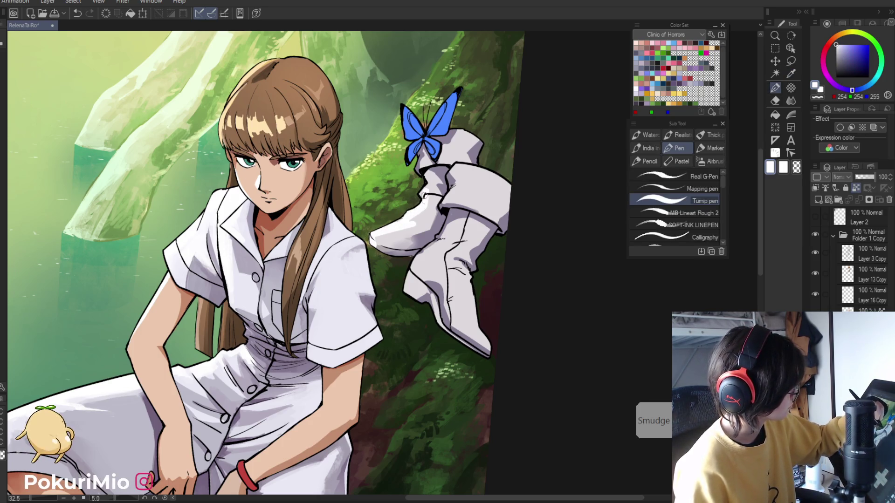
key("j")
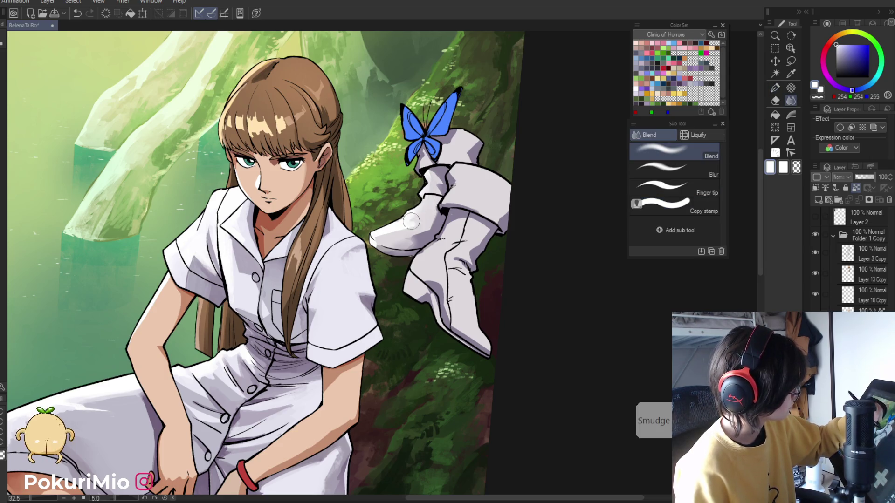
key("p")
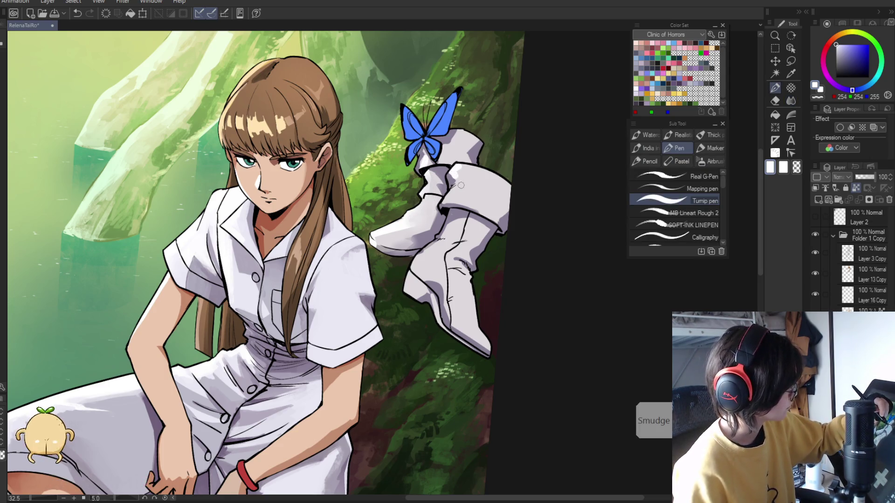
Paint more white strokes over the boots' grey shading and blend them smooth
key("r")
mouse_move(506, 277)
left_mouse_down()
mouse_move(506, 331)
mouse_move(476, 284)
mouse_move(481, 320)
left_mouse_up()
key("j")
left_click_drag(471, 289, 494, 303)
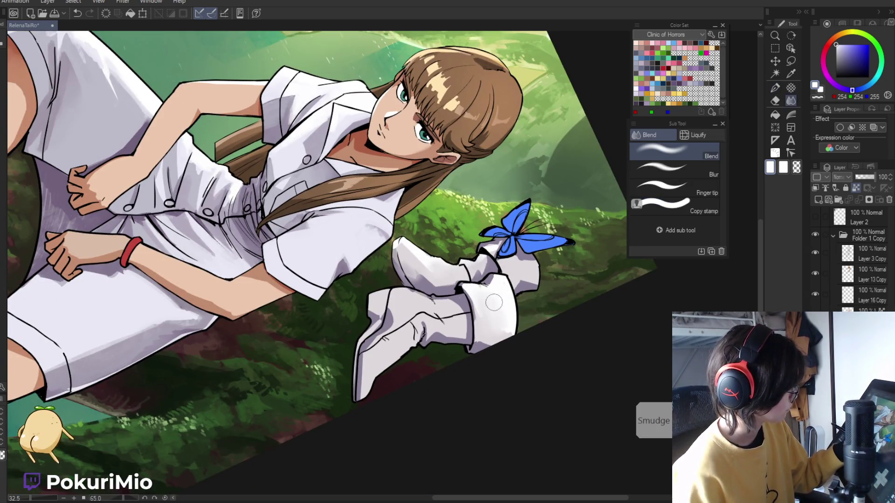
key("r")
key("p")
left_click_drag(438, 249, 406, 290)
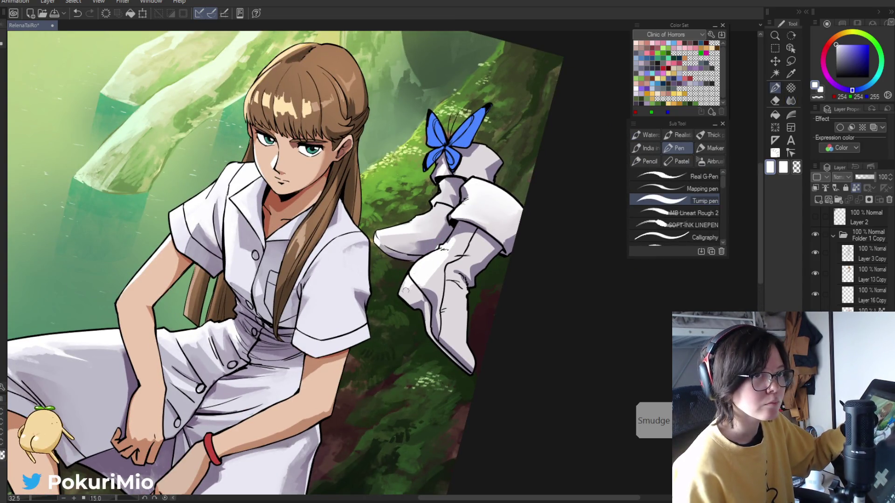
key("j")
mouse_move(443, 243)
left_mouse_down()
mouse_move(422, 289)
mouse_move(398, 303)
left_mouse_up()
Sample the boot's grey-purple shadow colour and zoom out to the whole illustration
key("p")
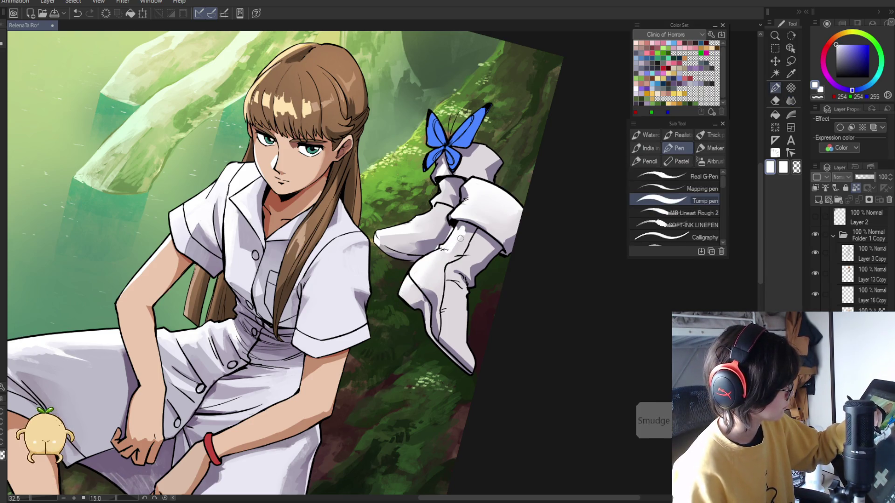
key("i")
left_click(471, 223)
left_click(468, 226)
key("p")
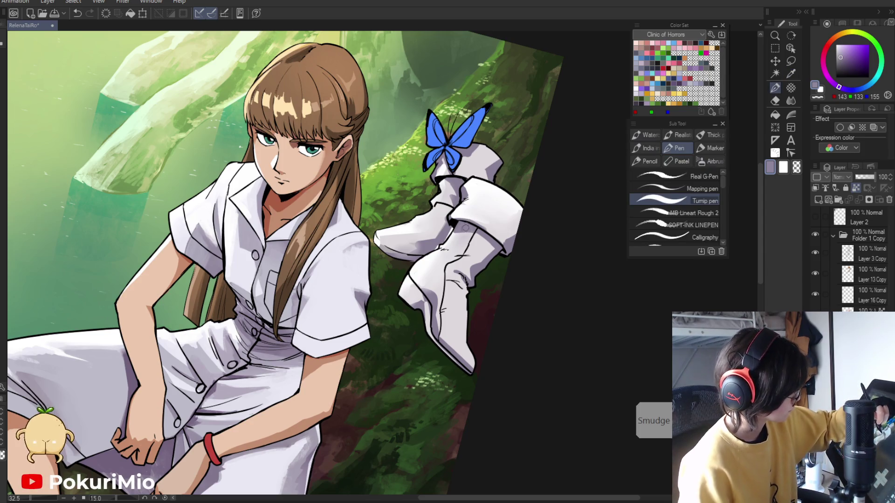
left_click_drag(412, 273, 401, 273)
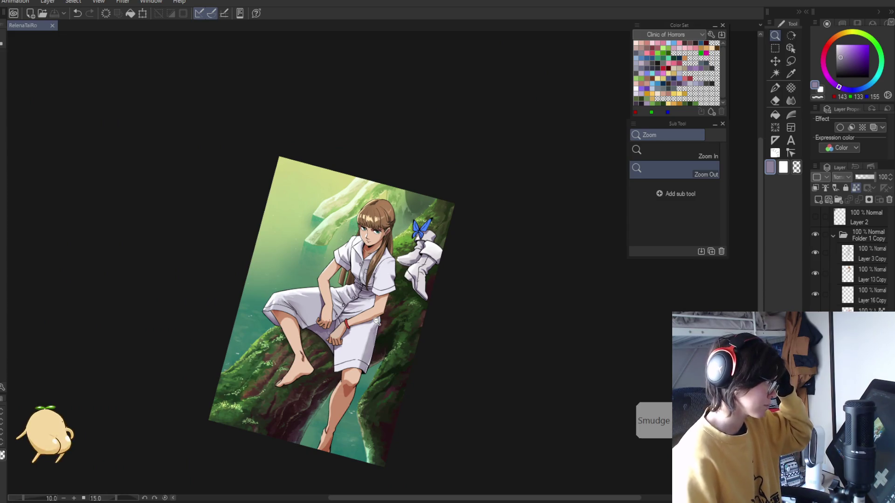
Paint a white highlight stroke down the girl's nose
scroll(238, 303, "up", 1)
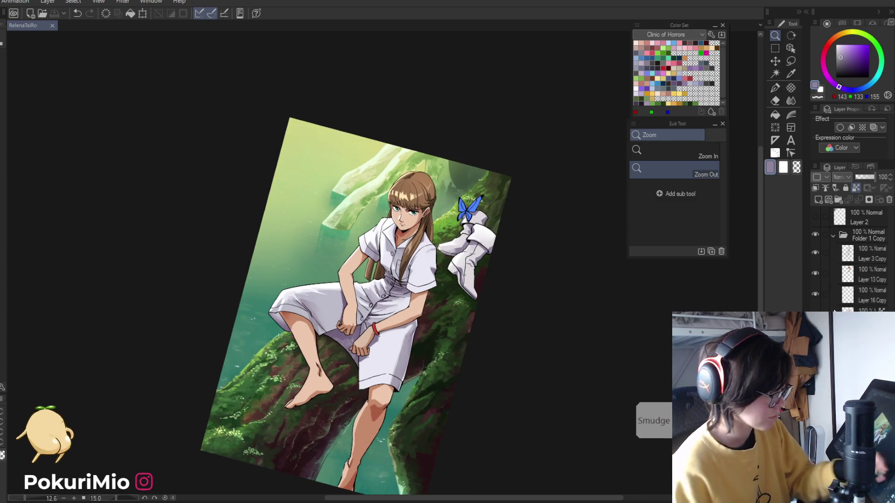
scroll(428, 258, "up", 5)
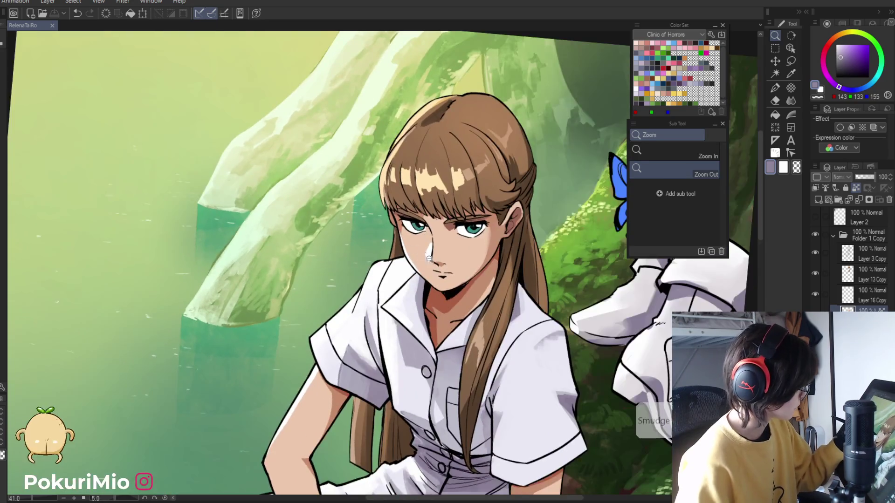
scroll(429, 257, "up", 3)
key("p")
left_click_drag(443, 241, 446, 258)
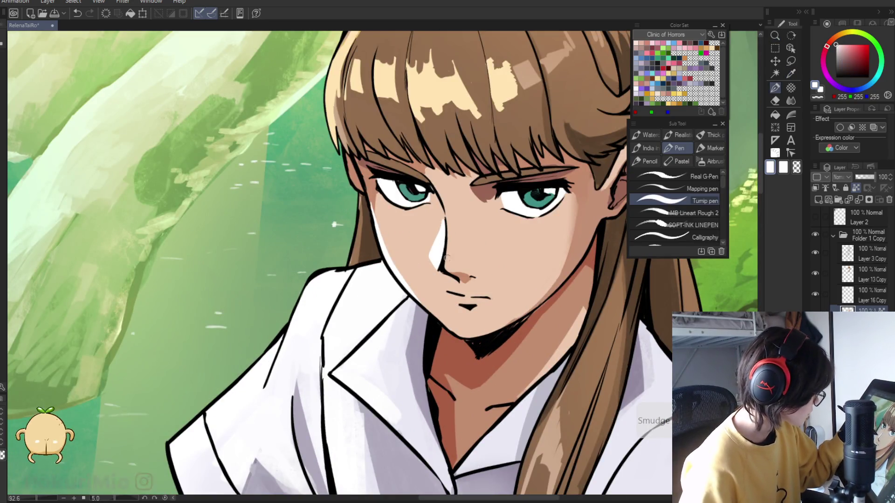
Zoom in on the nose and sample its white highlight and the face's brown shadow tone
key("slash")
scroll(452, 262, "down", 3)
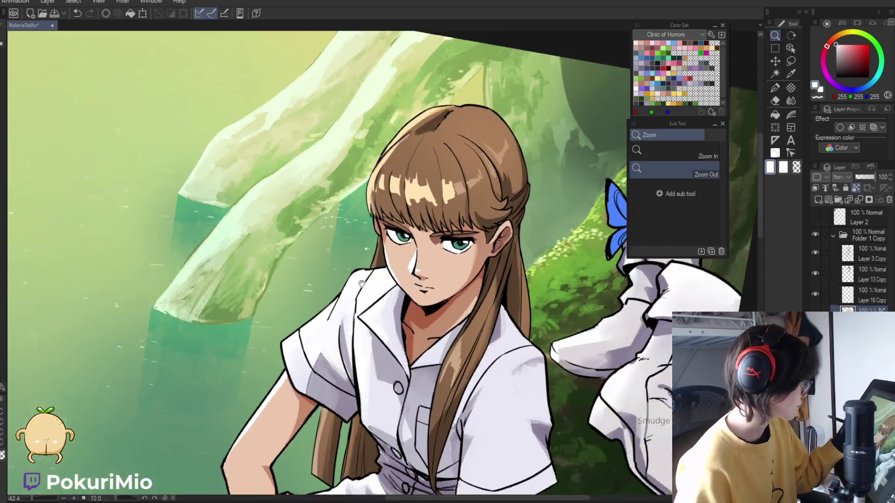
scroll(449, 308, "up", 3)
scroll(450, 309, "up", 2)
left_click(420, 273, "alt")
key("p")
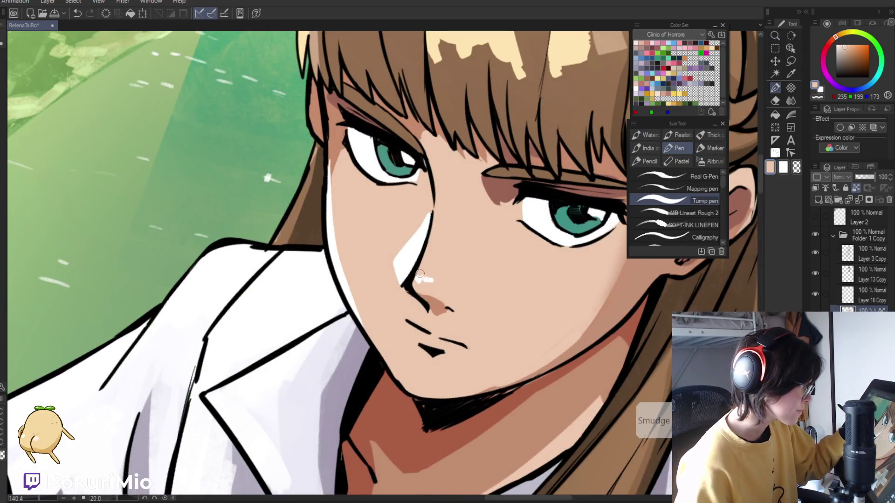
key("i")
key("p")
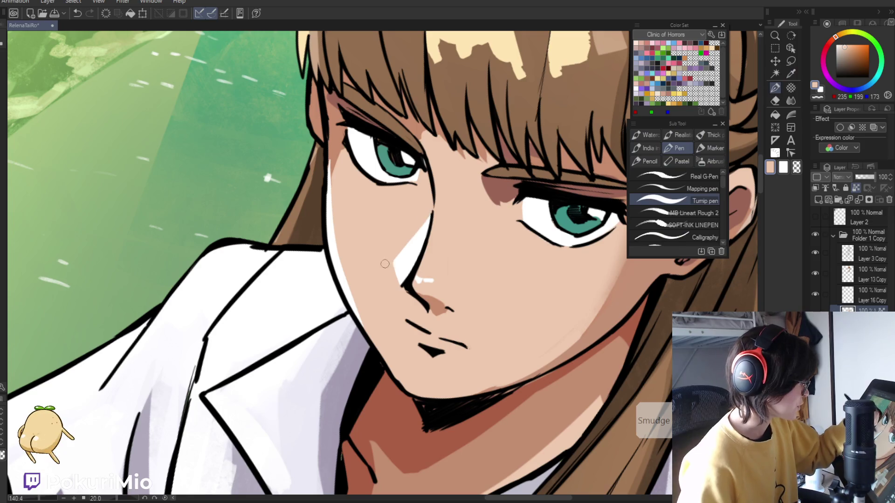
key("i")
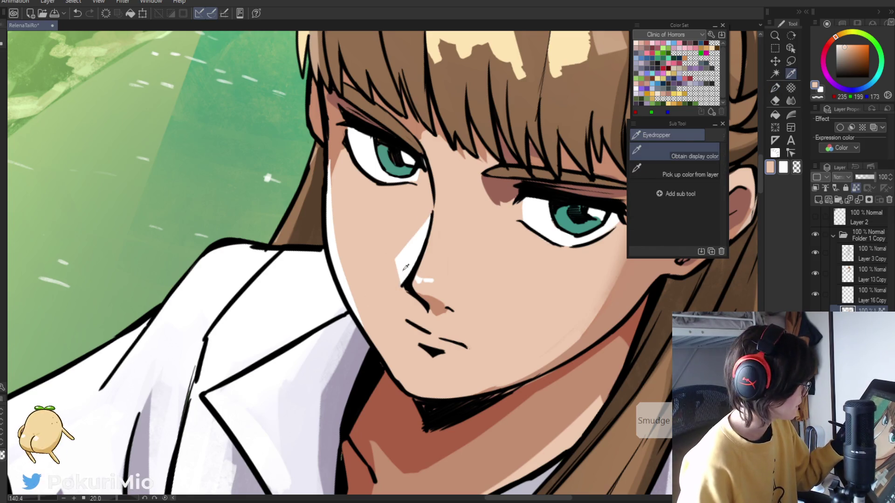
left_click(400, 275)
key("p")
key("i")
left_click(499, 189)
Rotate and reframe the canvas to centre the girl, then zoom in on her eye
key("p")
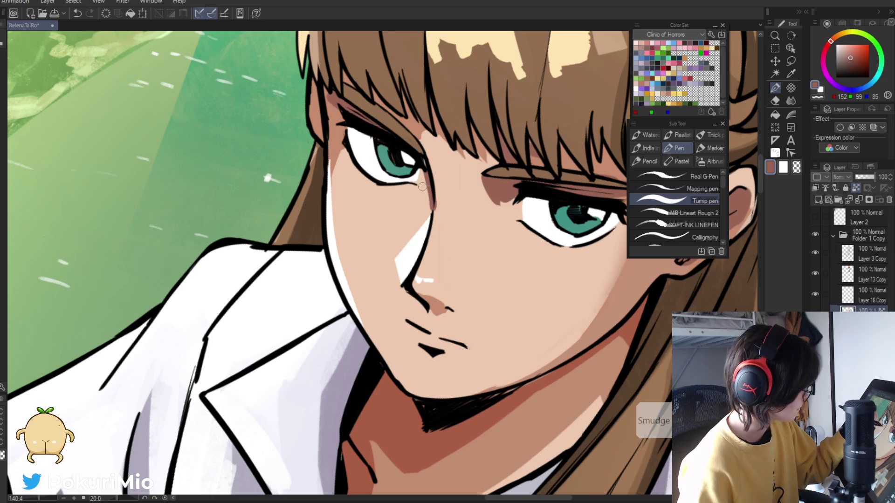
left_click_drag(422, 191, 356, 199)
key("minus")
key("minus")
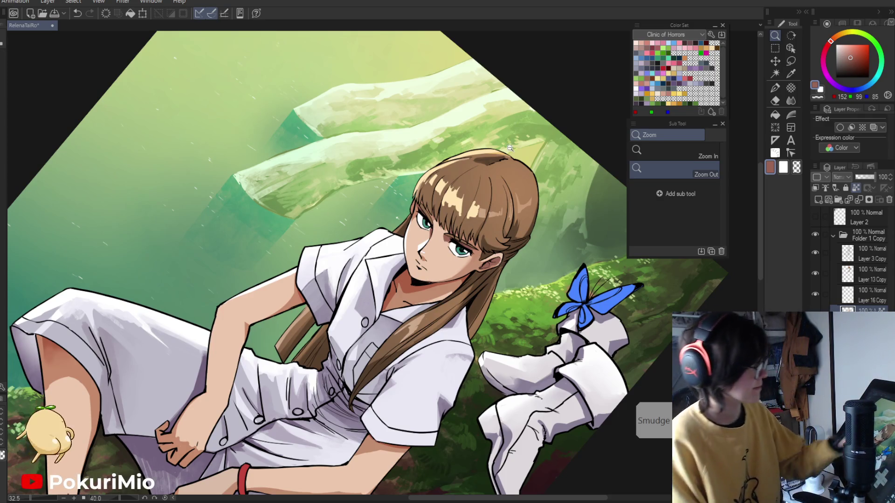
key("ctrl+minus")
key("minus")
key("minus")
key("minus")
left_click(449, 320)
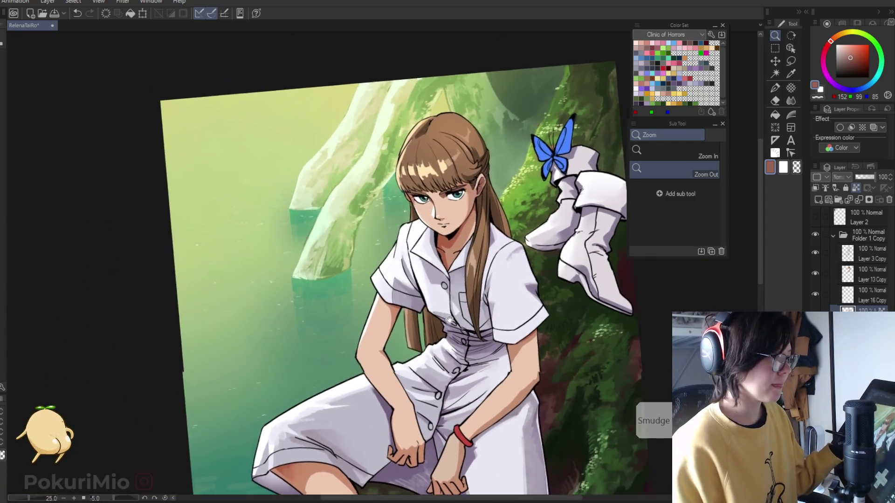
left_click_drag(449, 320, 484, 367)
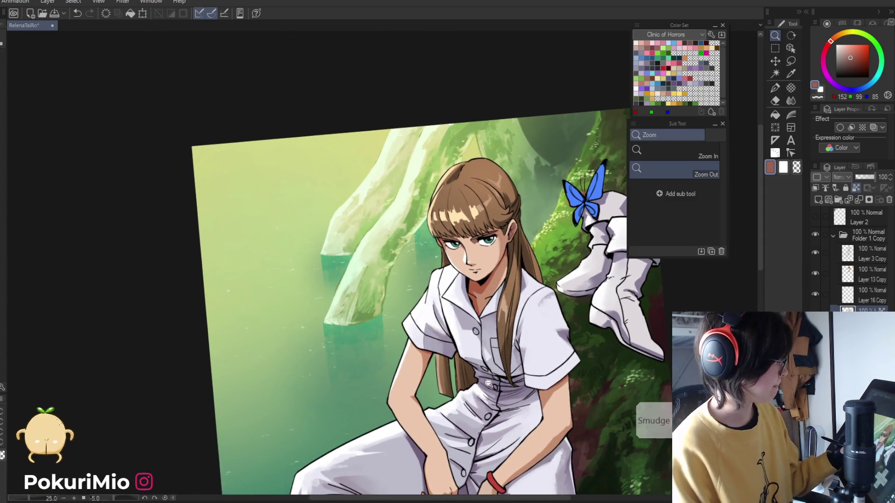
left_click(457, 246)
Sample light skin, brown and warm orange-brown shadow tones for shading around the eyes
key("i")
left_click(475, 252)
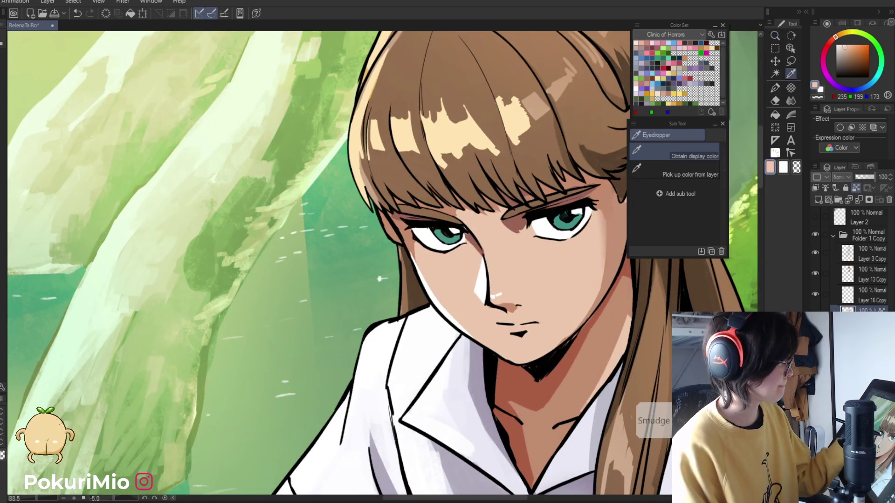
key("p")
left_click(516, 222, "alt")
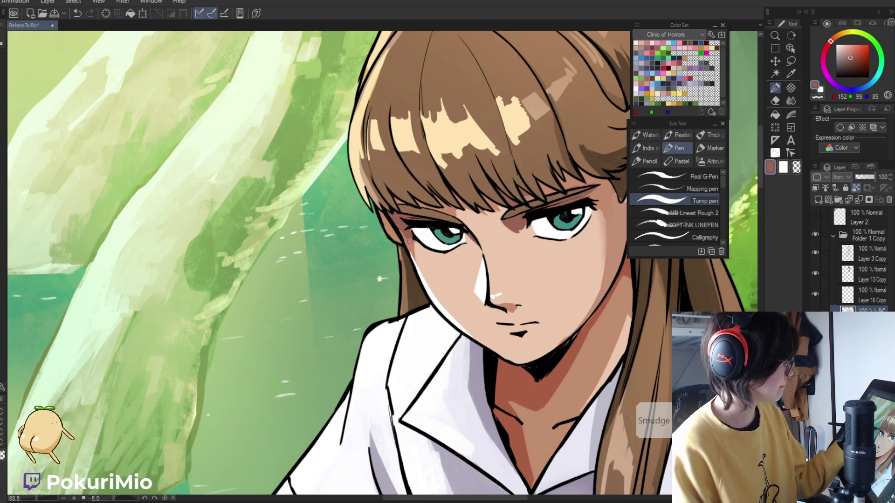
left_click(421, 266, "alt")
key("ctrl+0")
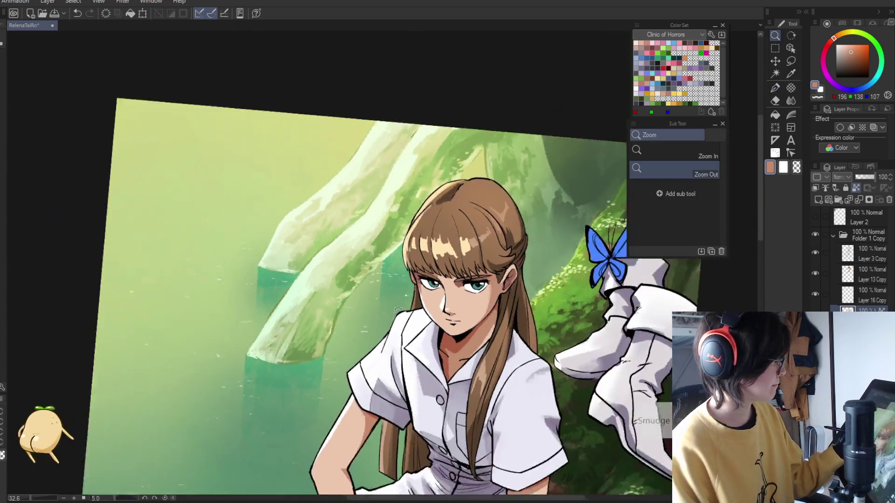
left_click(434, 304)
key("p")
left_click(415, 258, "alt")
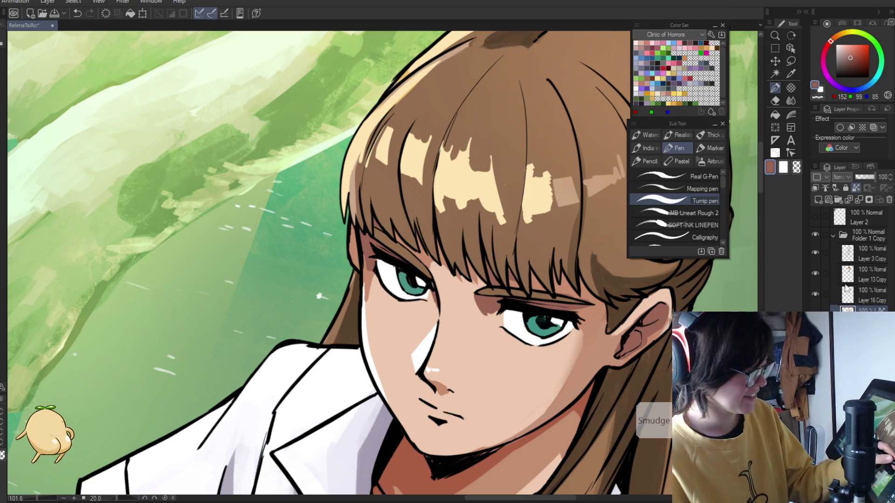
left_click(867, 274)
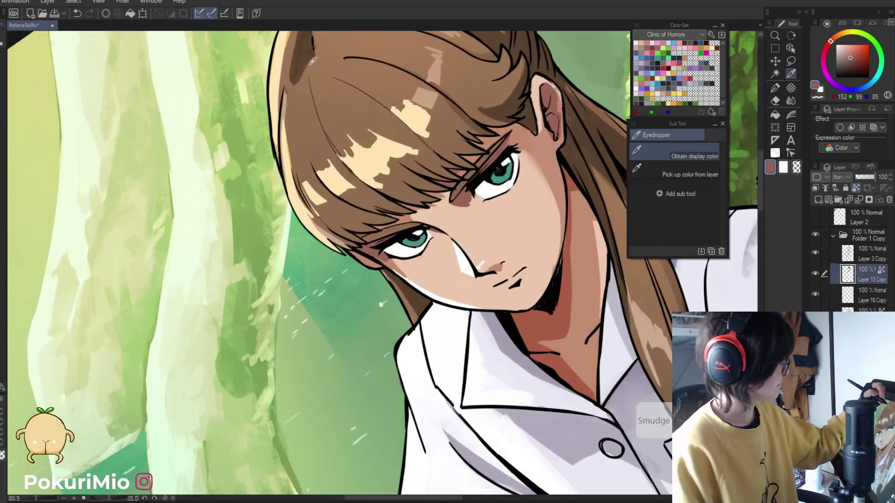
left_click(320, 48, "alt")
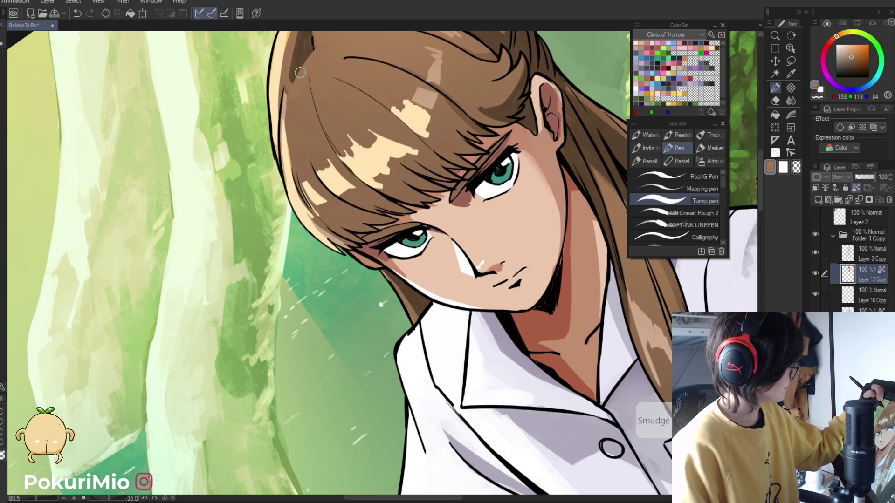
key("ctrl+alt+space")
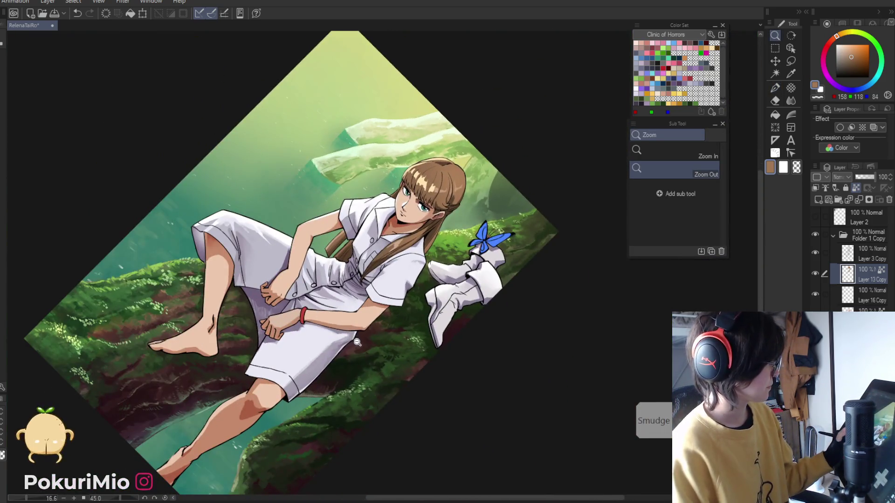
left_click_drag(323, 250, 336, 316)
key("asciicircum")
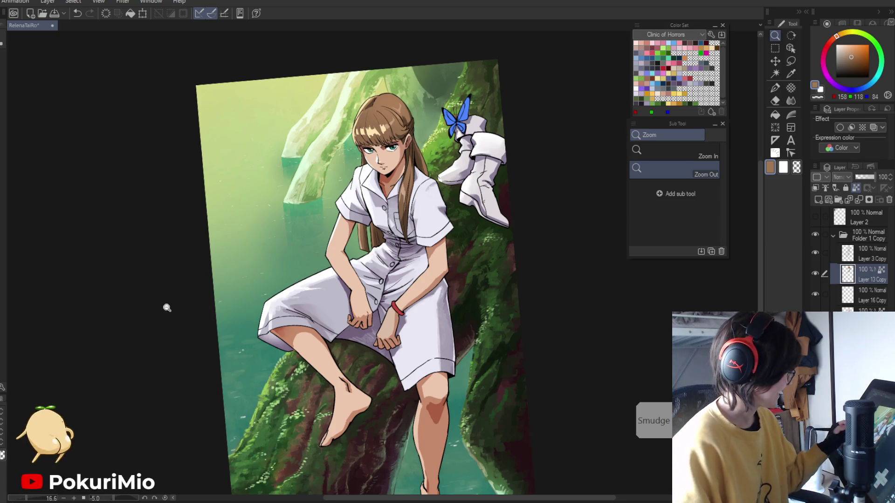
Zoom in on the dress buttons, sample the purple-grey shadow, and undo a stray stroke
scroll(214, 302, "down", 1)
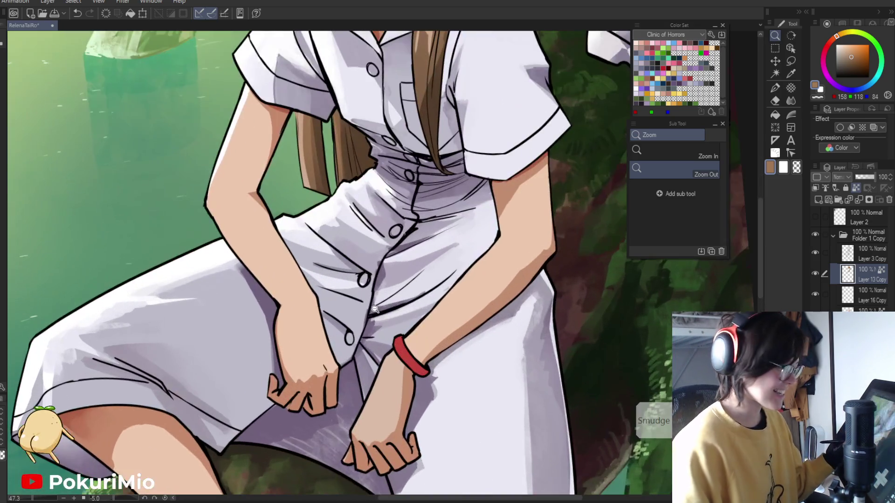
left_click_drag(333, 291, 364, 291)
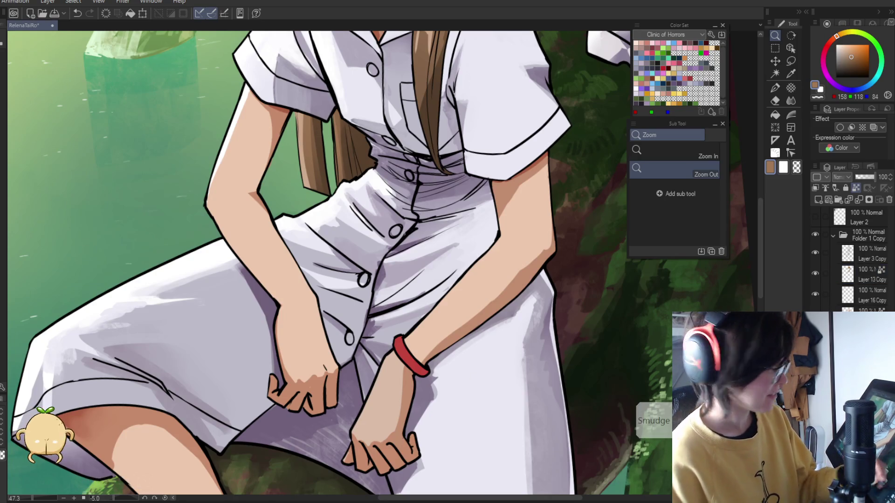
left_click_drag(363, 280, 385, 272)
key("i")
left_click(385, 272)
key("p")
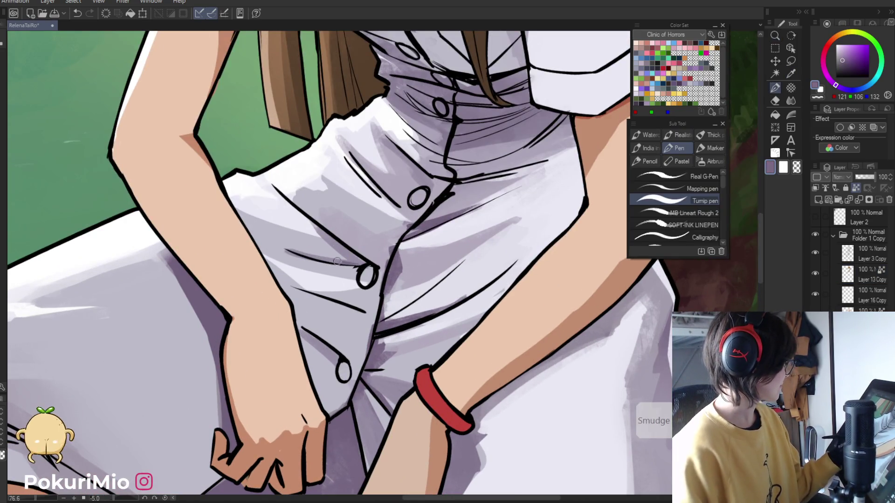
key("ctrl+z")
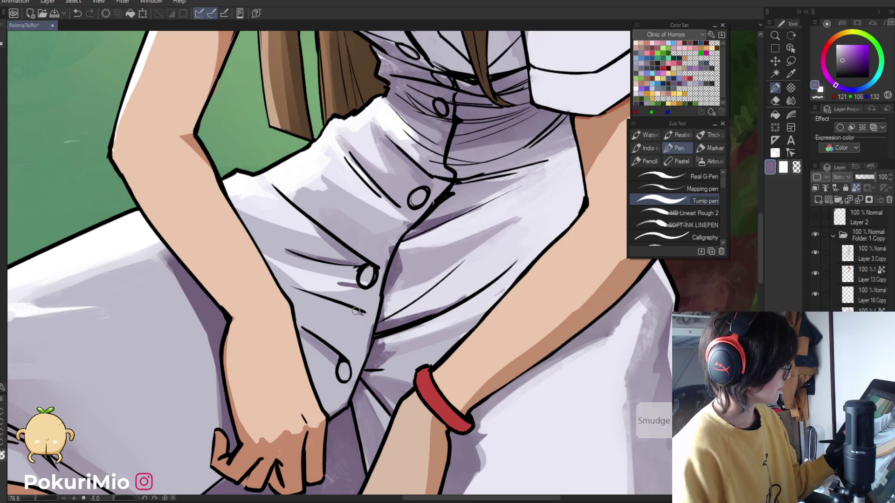
Draw a dark fold line left of the button and shade with light and dark lavender tones
left_click_drag(285, 285, 364, 309)
left_click(346, 310, "alt")
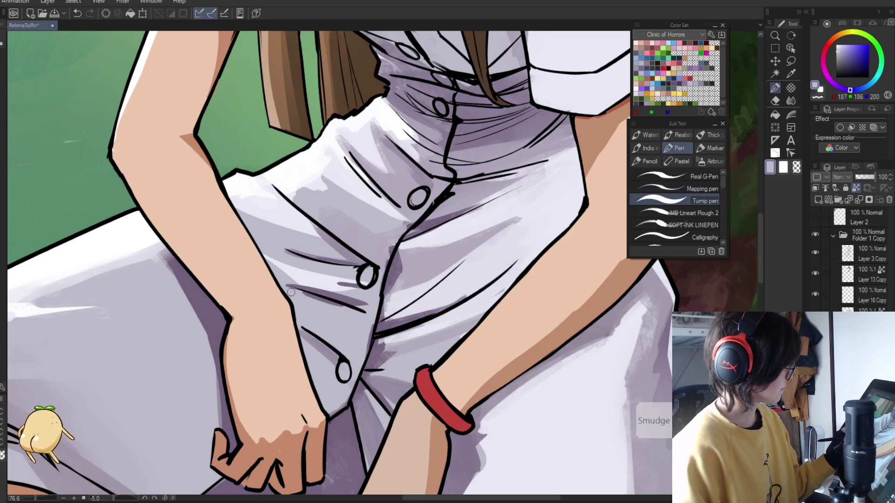
left_click(345, 308, "alt")
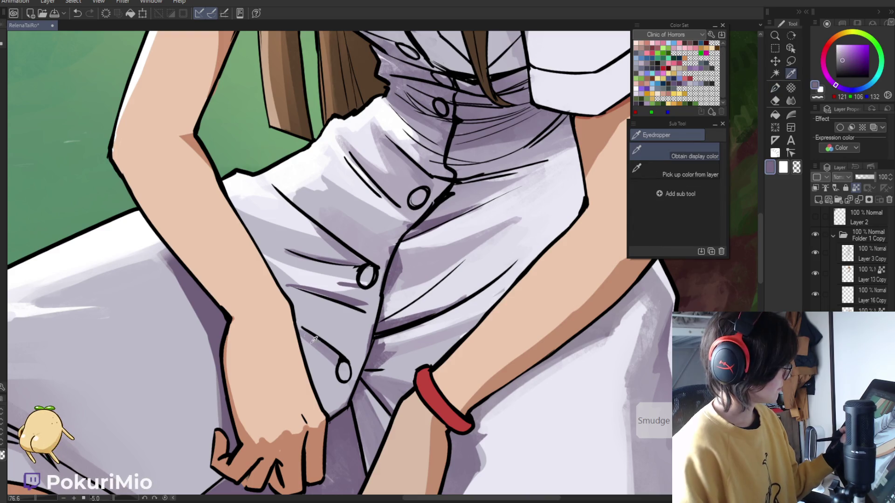
left_click(340, 368, "alt")
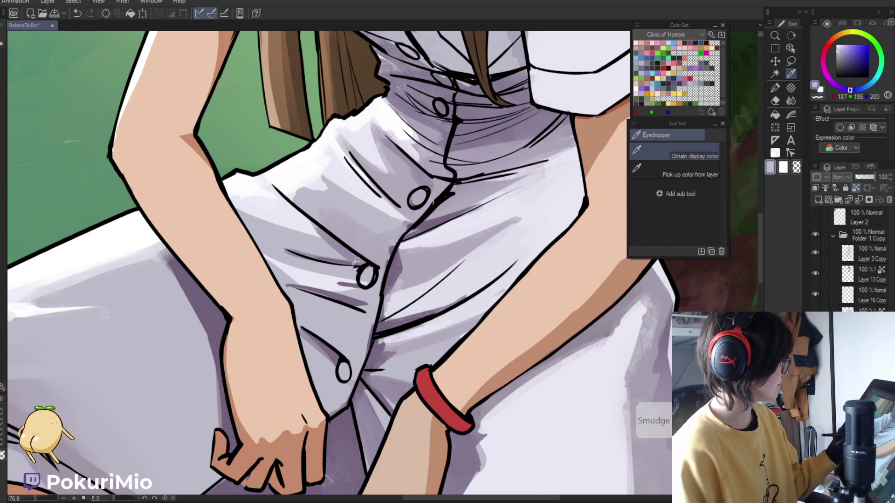
left_click(359, 289, "alt")
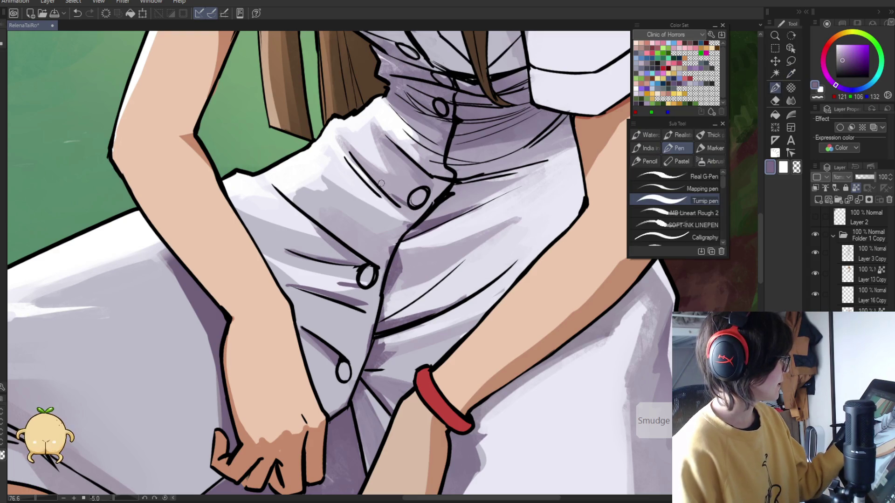
left_click(434, 187, "alt")
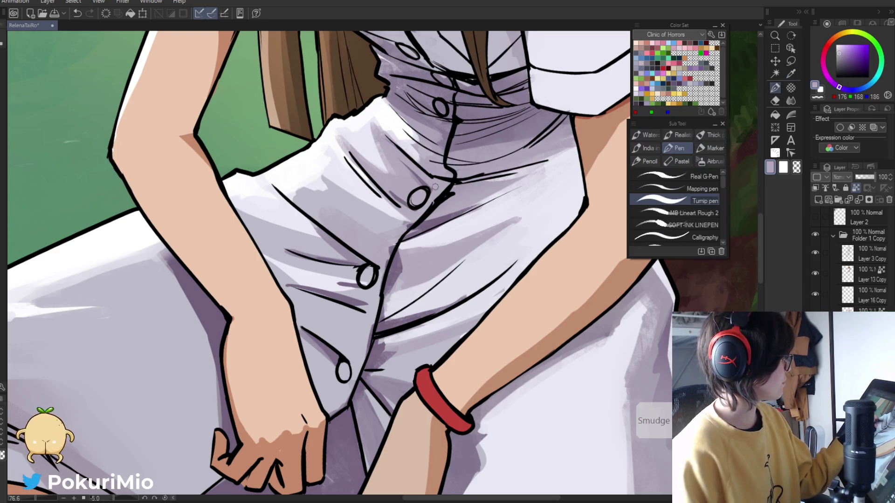
key("ctrl+0")
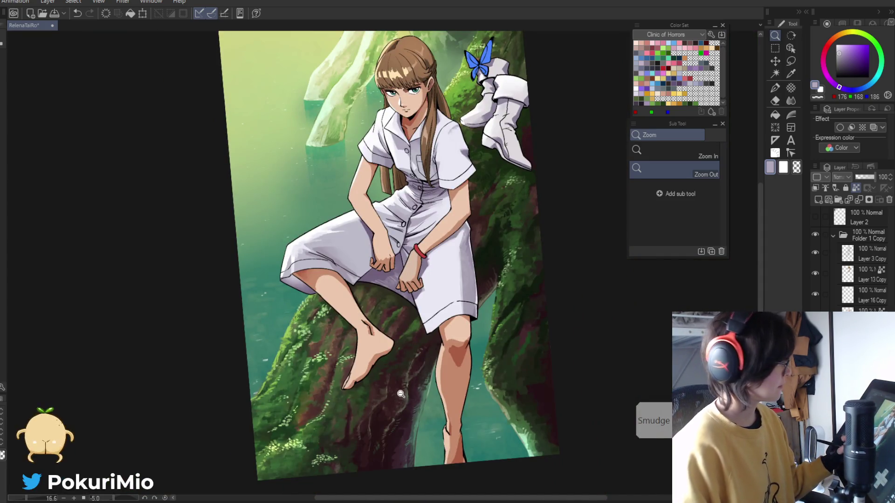
Shift the view to the lower figure and sample the darker skin brown
left_click_drag(404, 404, 406, 368)
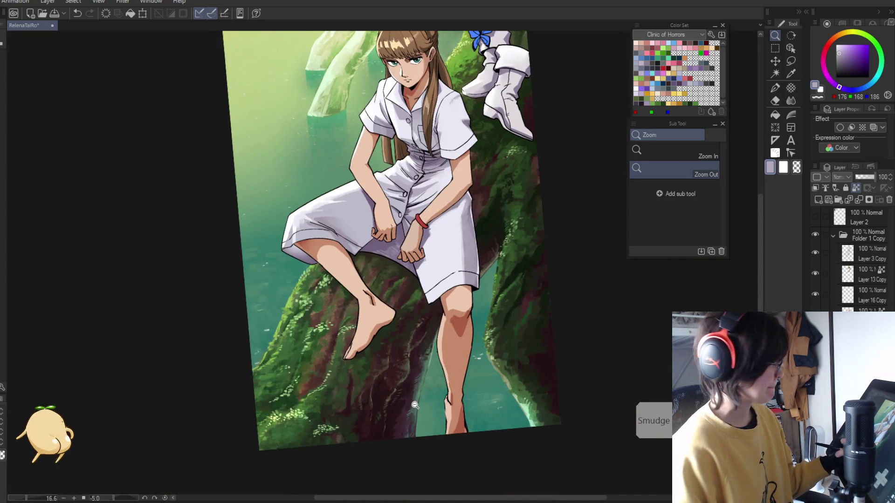
left_click_drag(466, 387, 511, 361)
key("p")
left_click(452, 345, "alt")
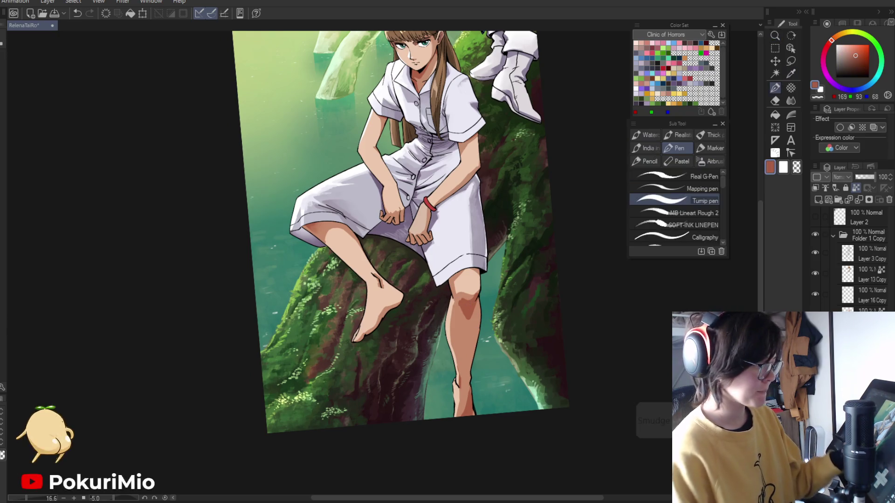
scroll(452, 345, "up", 3)
key("j")
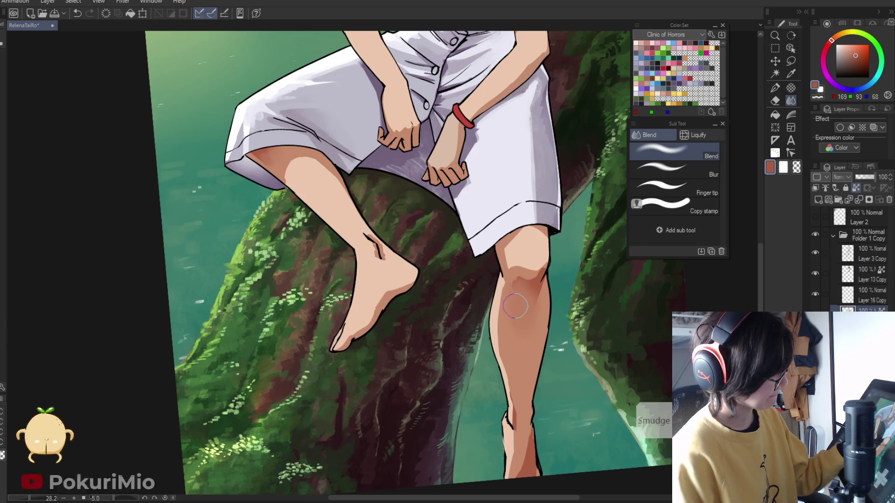
scroll(439, 402, "down", 3)
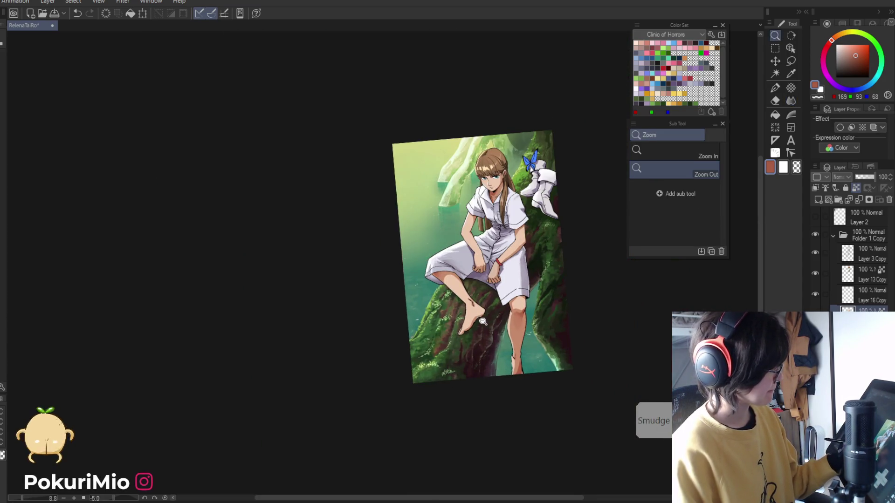
scroll(477, 319, "up", 3)
key("p")
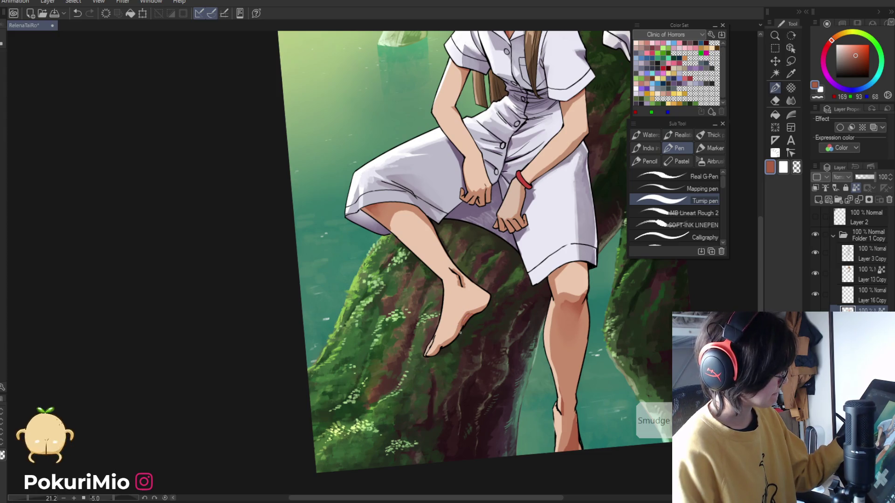
scroll(460, 333, "down", 2)
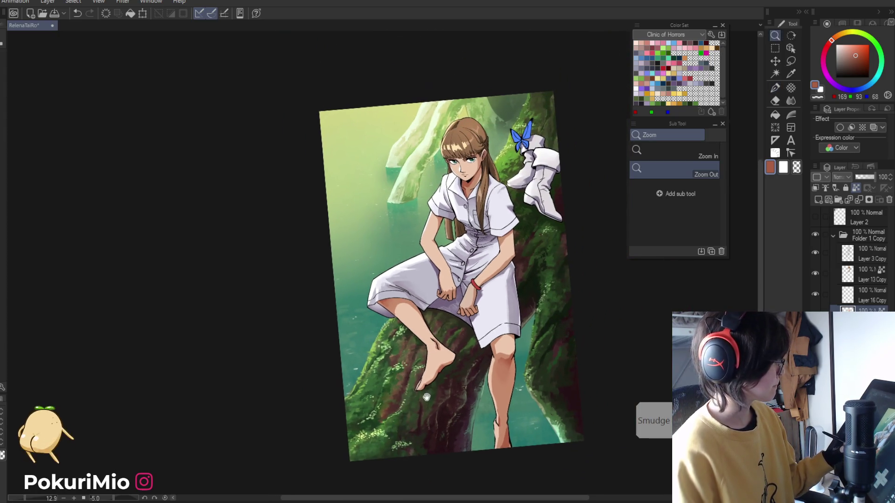
scroll(431, 224, "up", 5)
Sample the arm's skin and lighter skin tones, rotating the canvas to angle the torso
key("p")
left_click(430, 229, "alt")
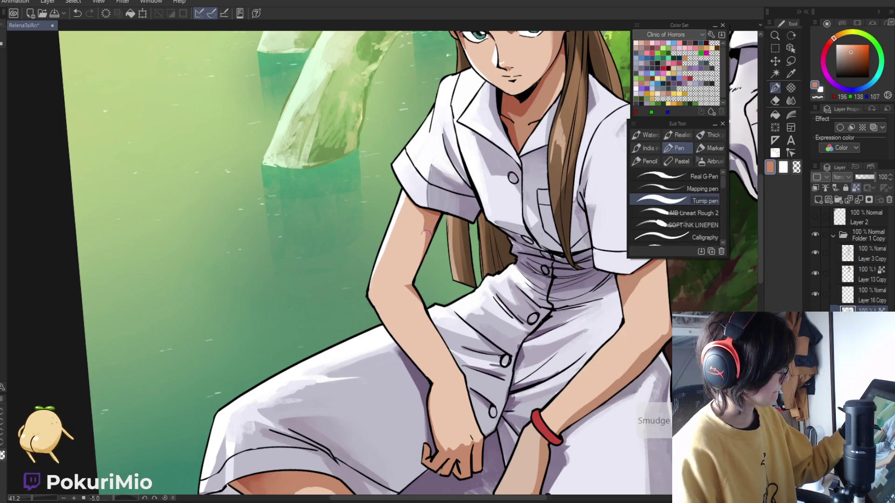
left_click(406, 254, "alt")
scroll(380, 253, "down", 1)
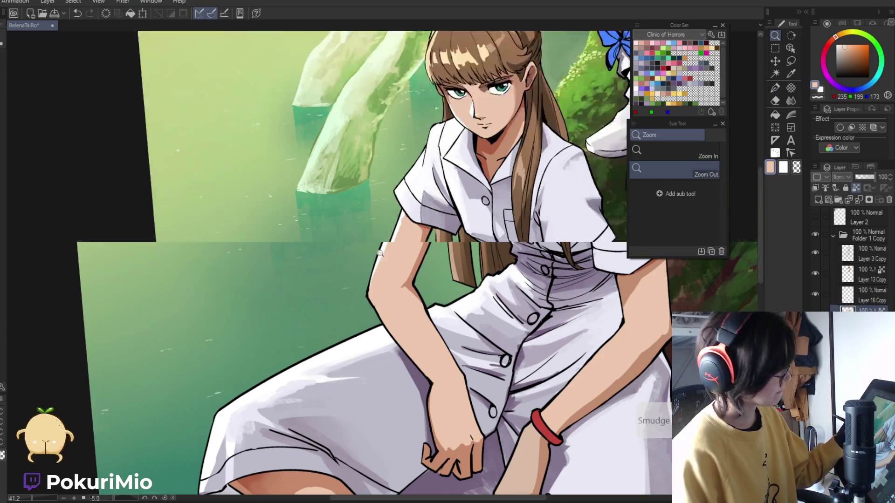
scroll(380, 253, "down", 3)
scroll(404, 246, "up", 4)
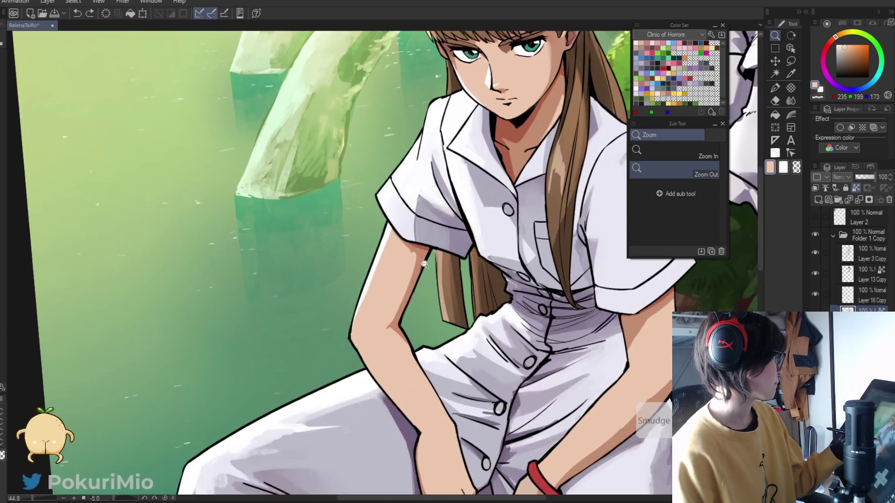
scroll(429, 311, "down", 4)
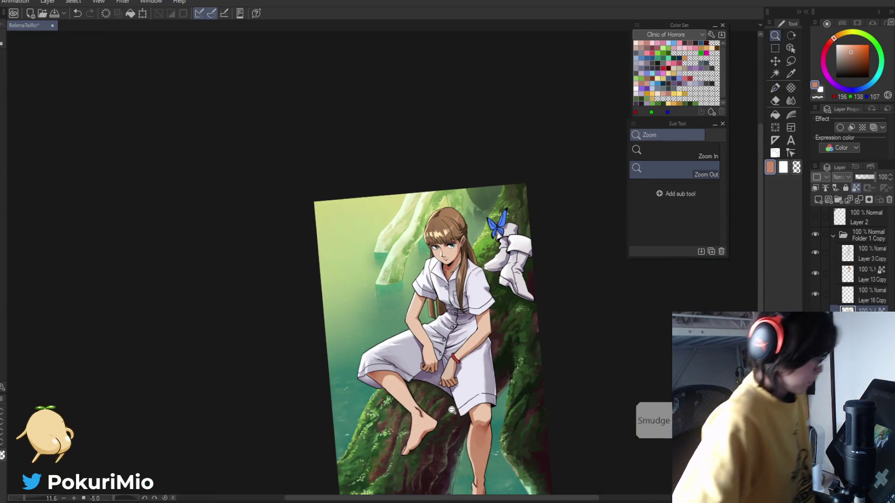
scroll(494, 359, "up", 4)
key("minus")
key("minus")
key("p")
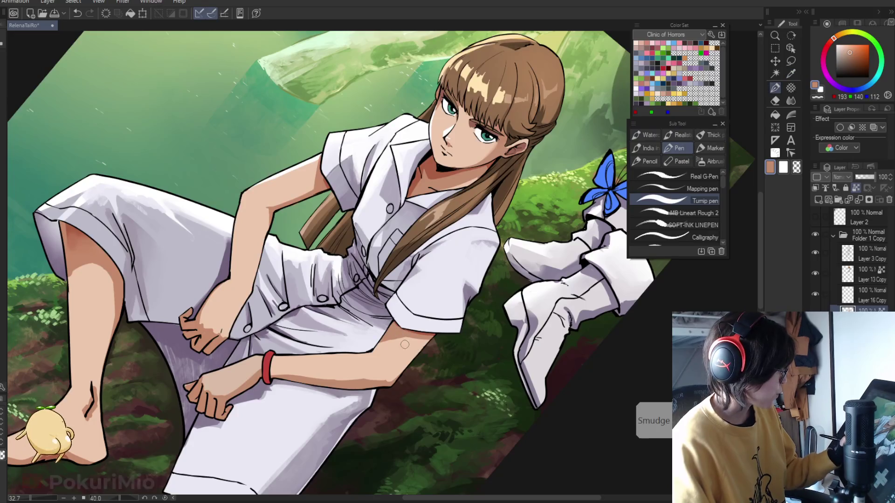
left_click(395, 349, "alt")
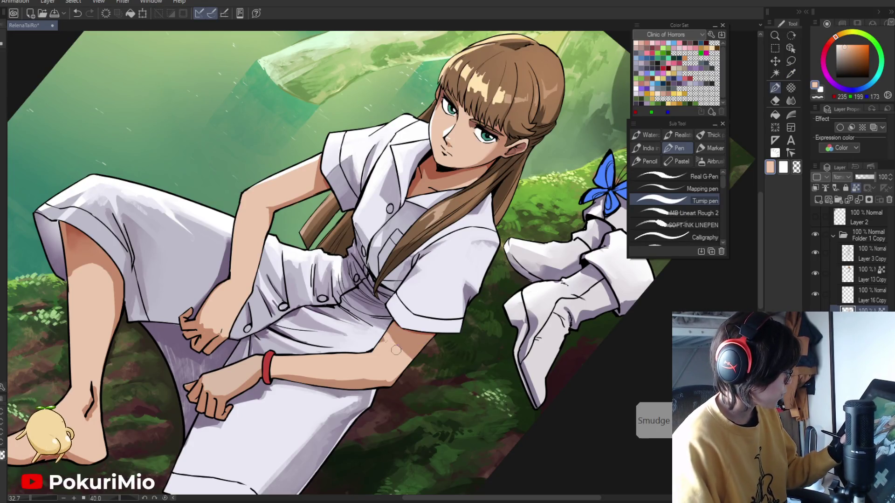
key("asciicircum")
key("asciicircum")
key("asciicircum")
scroll(346, 441, "down", 4)
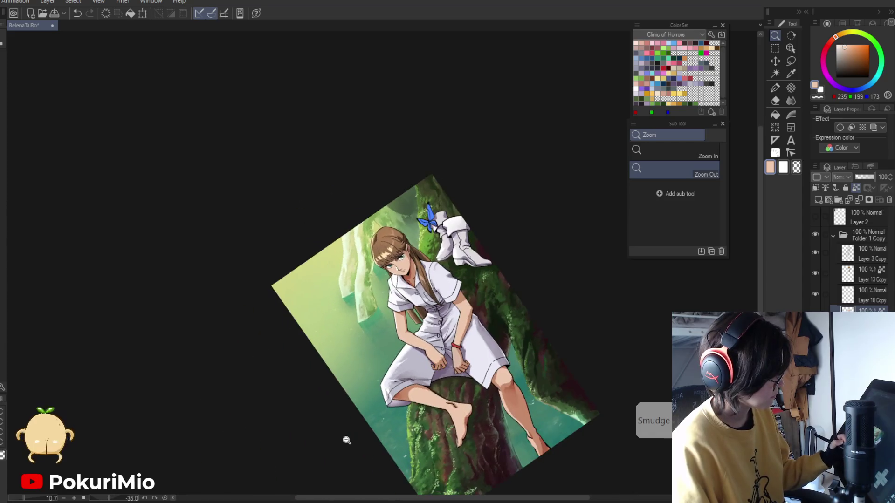
scroll(464, 311, "up", 5)
Paint a darker brown shadow under the sleeve near the armpit
key("p")
left_click(466, 248, "alt")
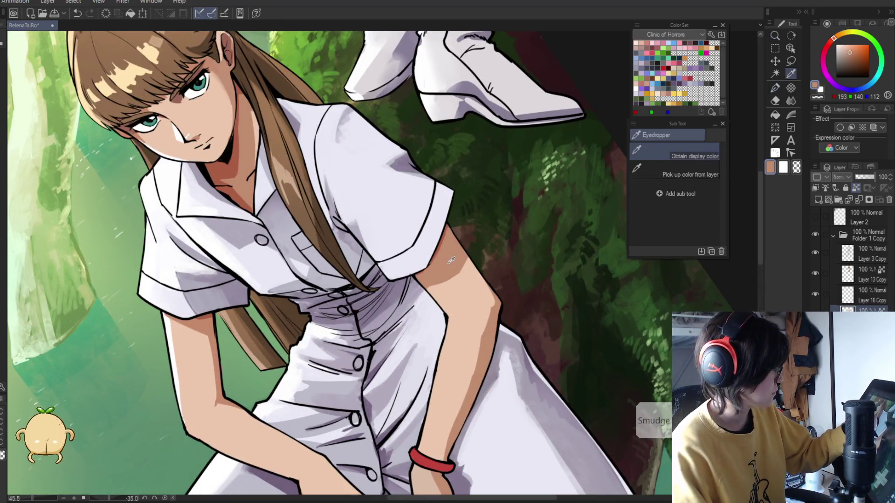
left_click_drag(451, 273, 423, 288)
key("ctrl+0")
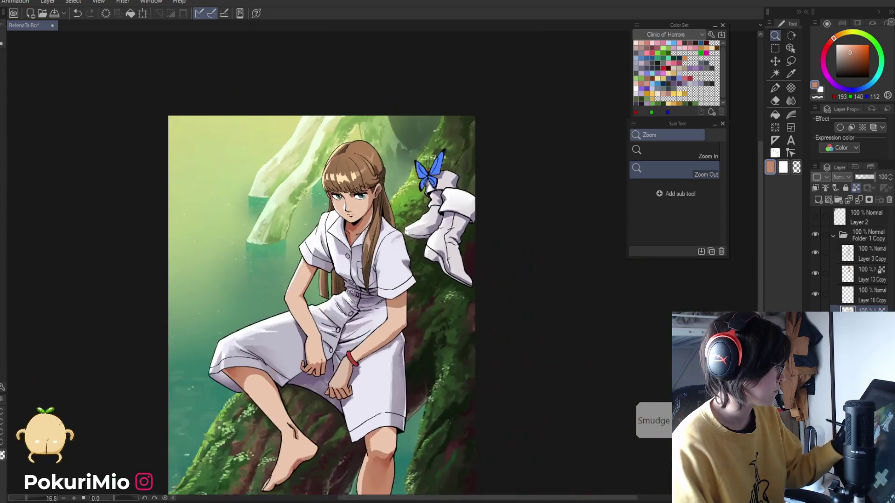
left_click(401, 409)
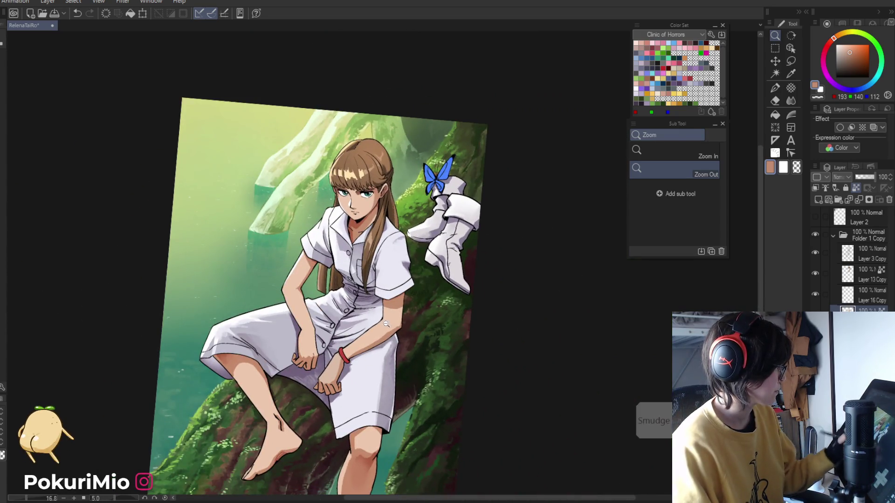
Blend the skin shading around the elbow with lighter and darker skin tones
key("j")
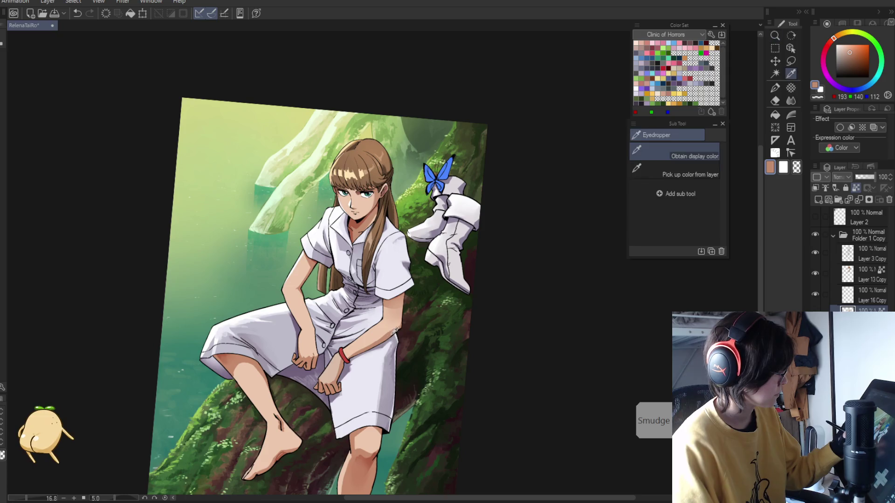
left_click(382, 322)
key("p")
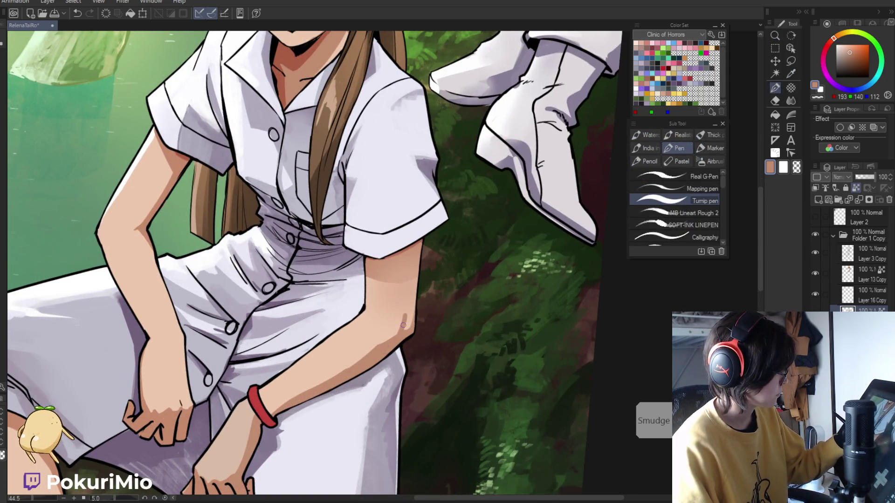
left_click(388, 328, "alt")
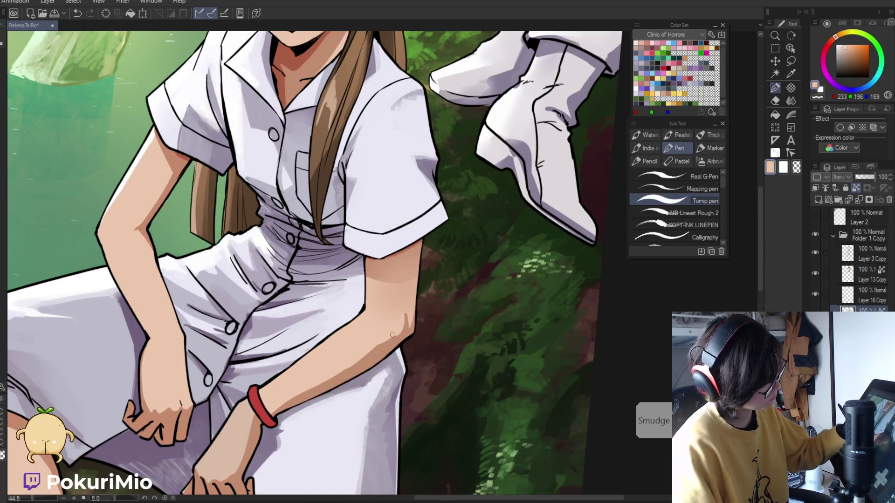
left_click(404, 318, "alt")
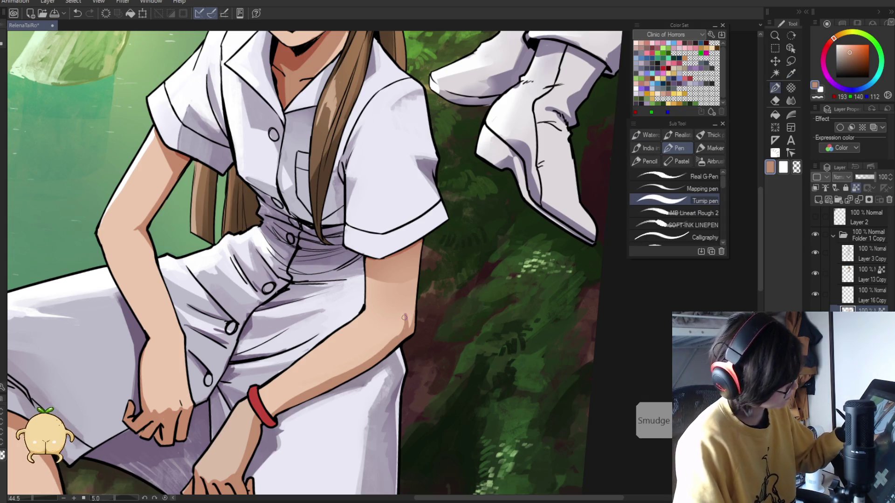
left_click_drag(399, 332, 276, 387)
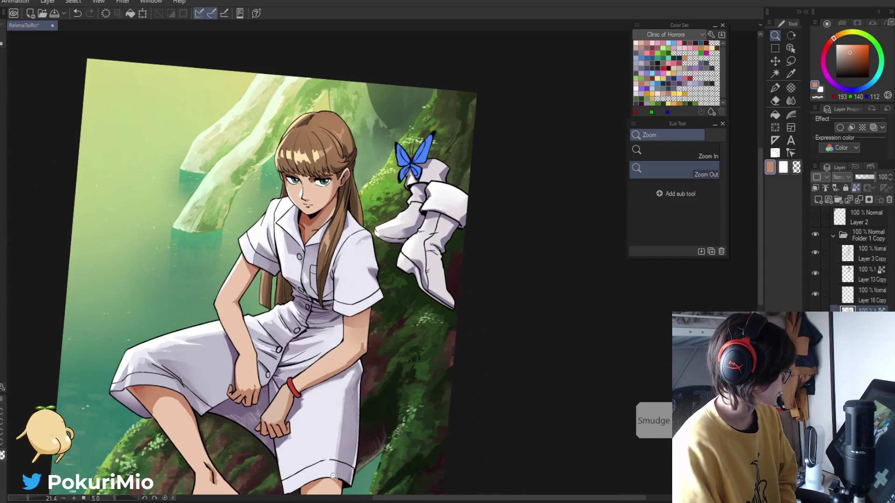
Fill a small gap on the hand with skin colour and reset the view to fit
left_click_drag(293, 422, 322, 422)
key("g")
left_click(268, 390, "alt")
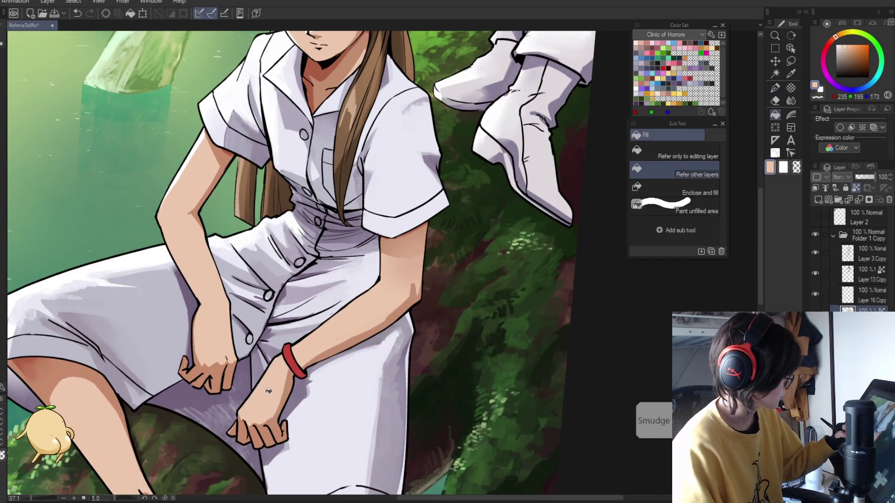
left_click_drag(190, 356, 316, 386)
left_click_drag(450, 446, 466, 371)
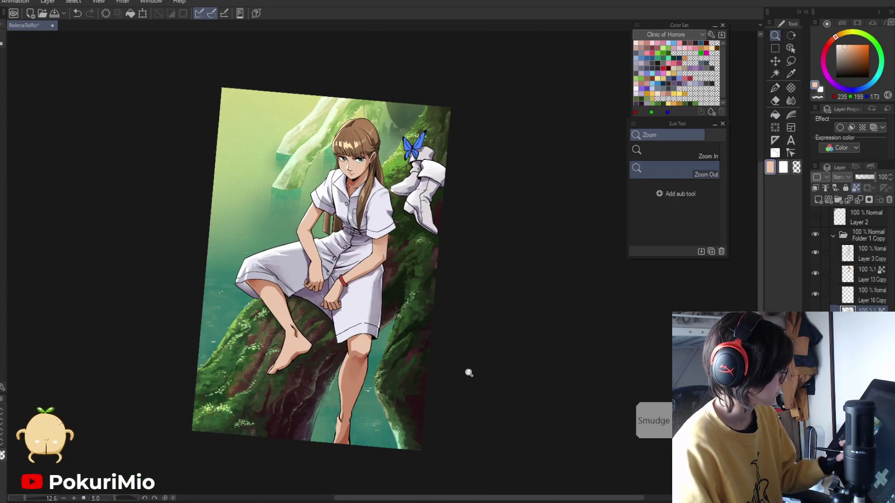
key("ctrl+0")
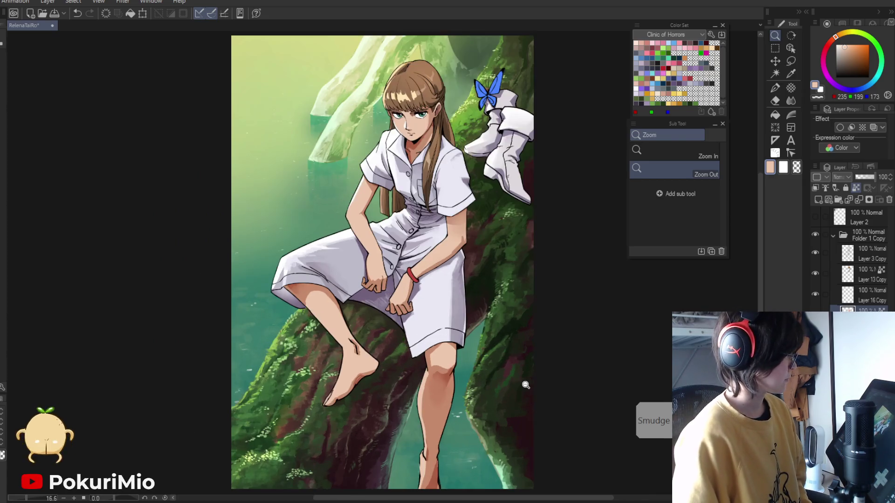
Select the Layer 13 Copy layer and sample the hair brown colour
left_click(862, 275)
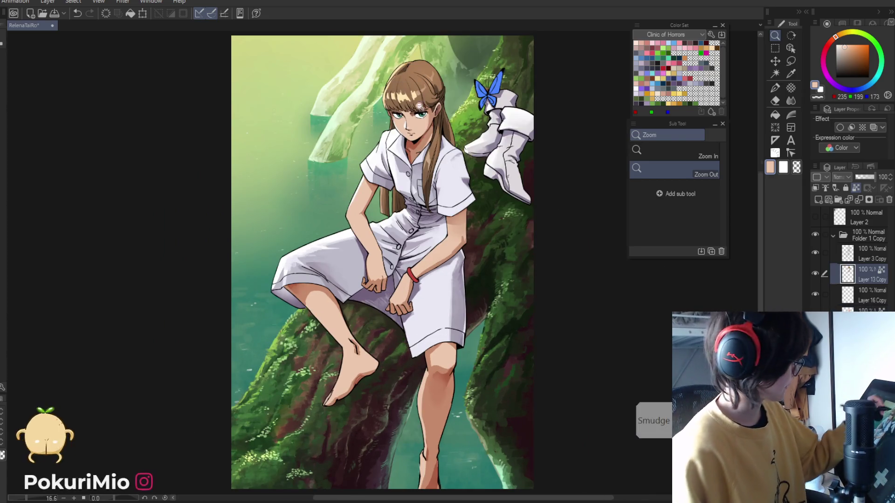
scroll(396, 80, "up", 10)
left_click(494, 147, "alt")
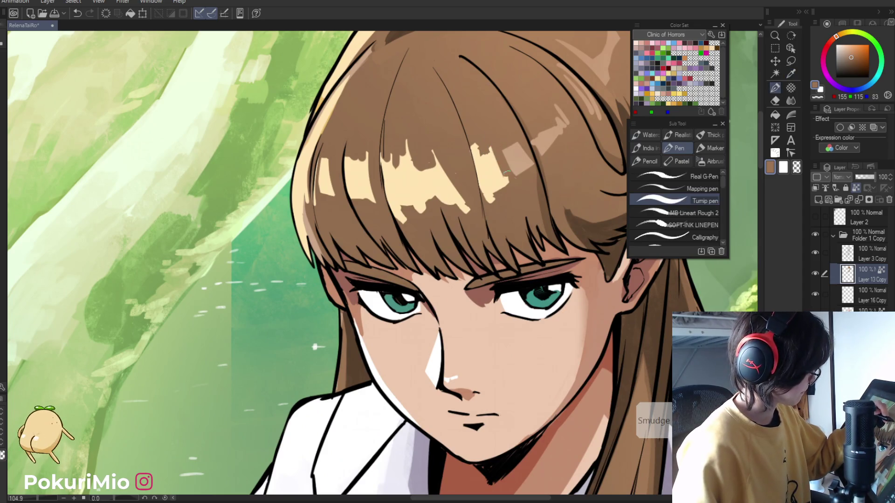
Paint a cream highlight streak on the bangs and touch it up with darker hair brown
left_click(485, 174, "alt")
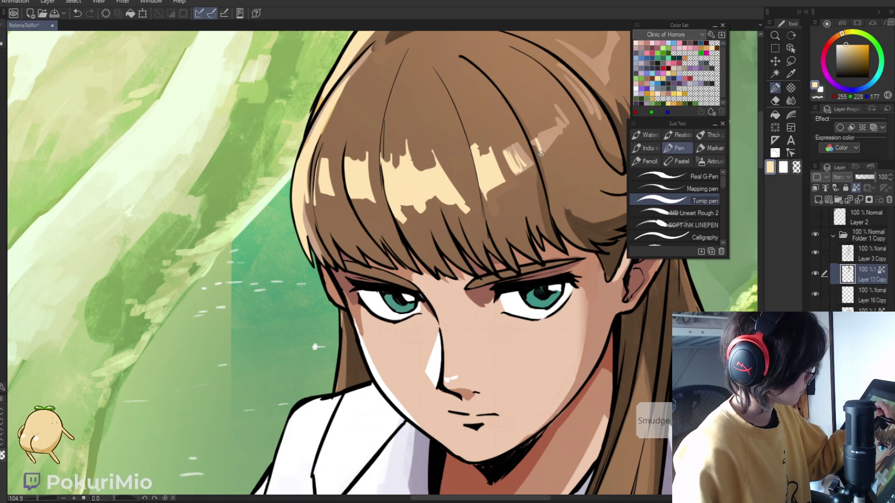
left_click_drag(534, 150, 541, 136)
key("alt")
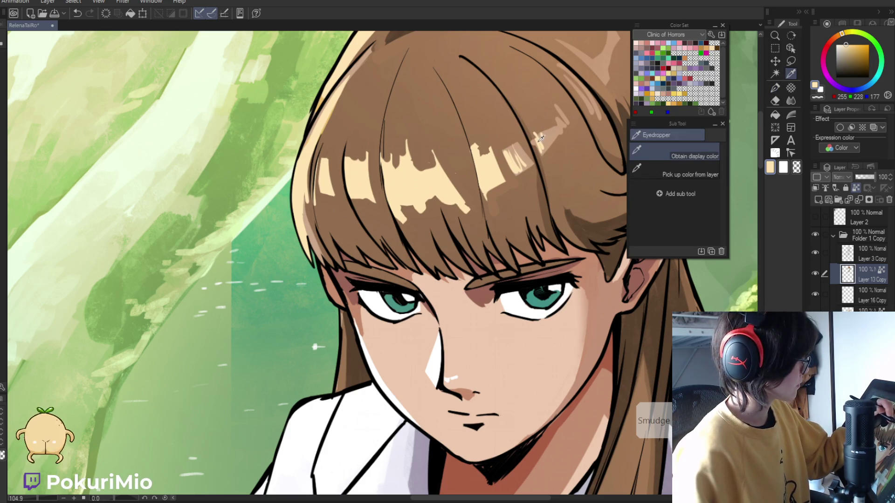
left_click(541, 138, "alt")
key("ctrl+space")
mouse_move(555, 111)
left_mouse_down()
mouse_move(513, 139)
mouse_move(529, 174)
left_mouse_up()
left_click(520, 163, "alt")
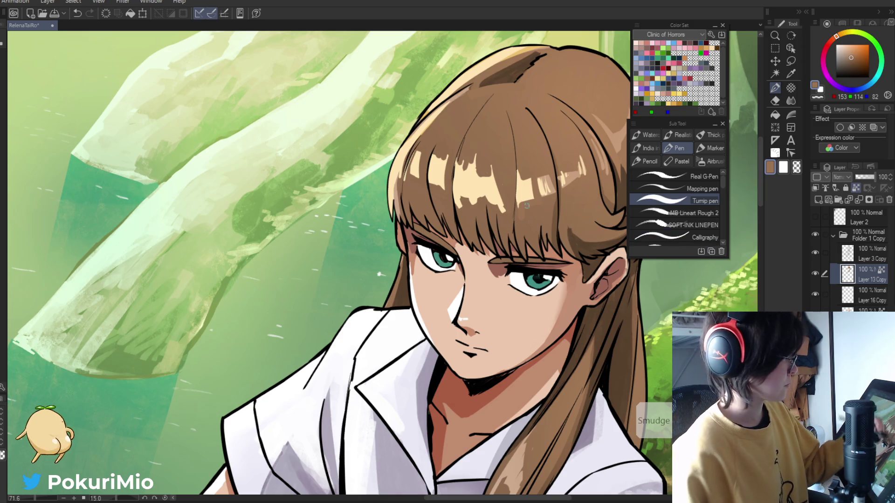
left_click(539, 202, "alt")
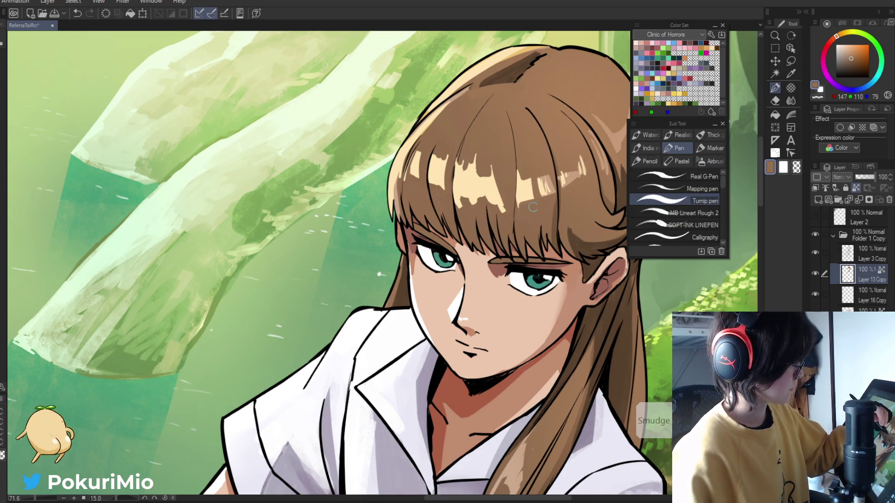
left_click_drag(531, 178, 530, 199)
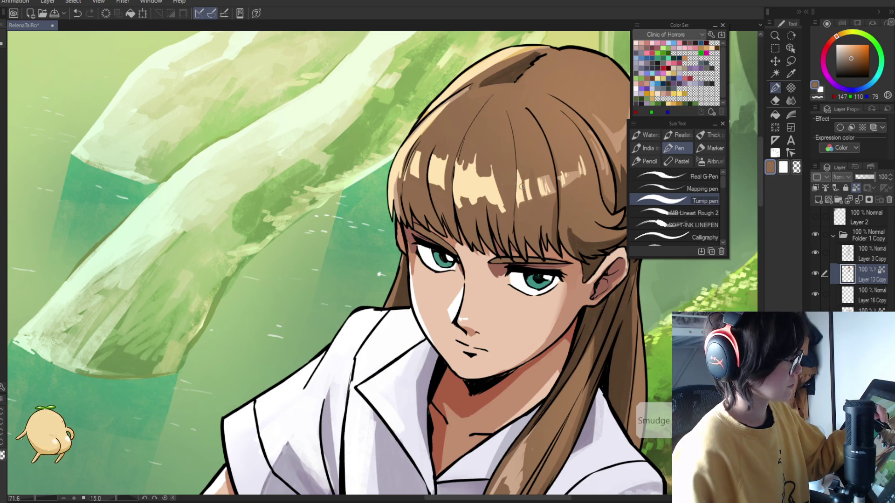
left_click(527, 189, "alt")
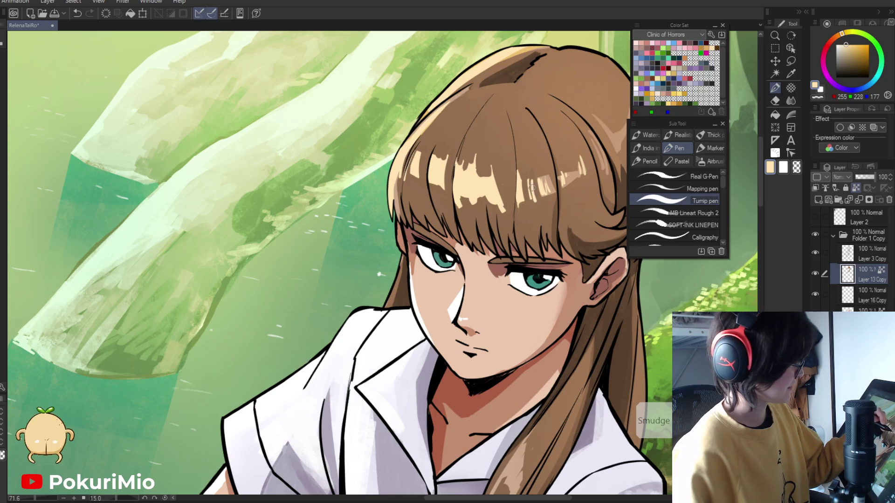
Zoom out to compare the artwork with the anime reference, then zoom back in on the face
key("ctrl+space")
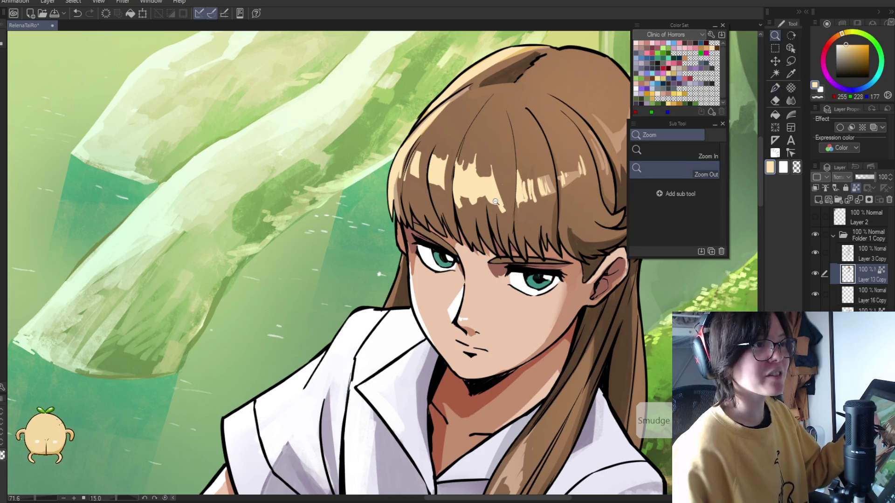
left_click(498, 173)
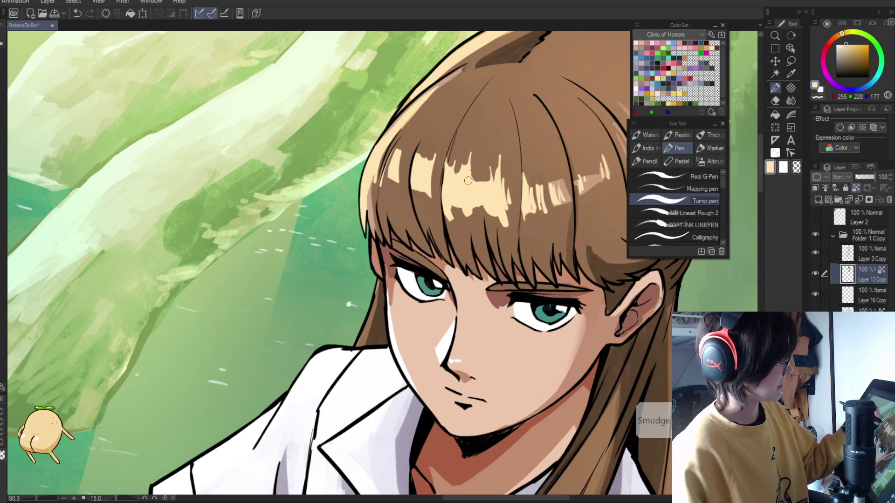
left_click_drag(475, 170, 386, 163)
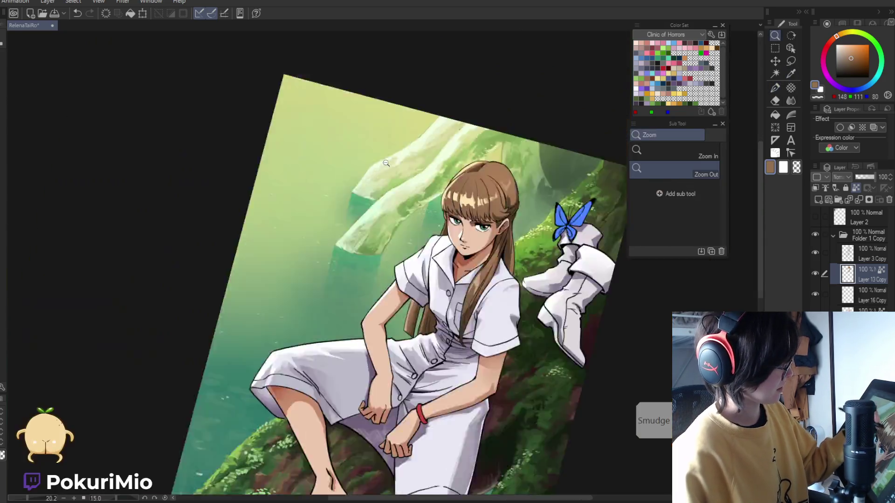
key("ctrl+0")
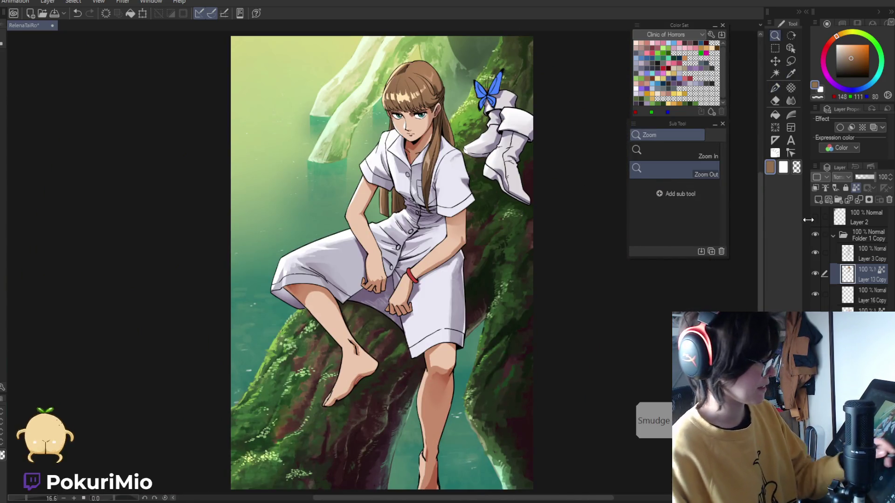
left_click(308, 166)
left_click_drag(308, 167, 345, 403)
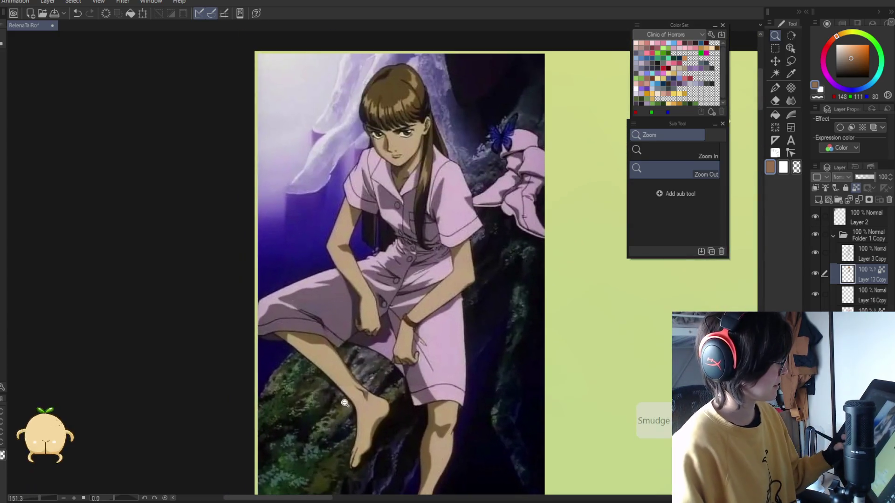
mouse_move(334, 301)
left_mouse_down()
mouse_move(326, 299)
mouse_move(522, 356)
left_mouse_up()
left_click(429, 192)
Keep refining the hair, alternating cream highlight and brown sampled from the strands
key("p")
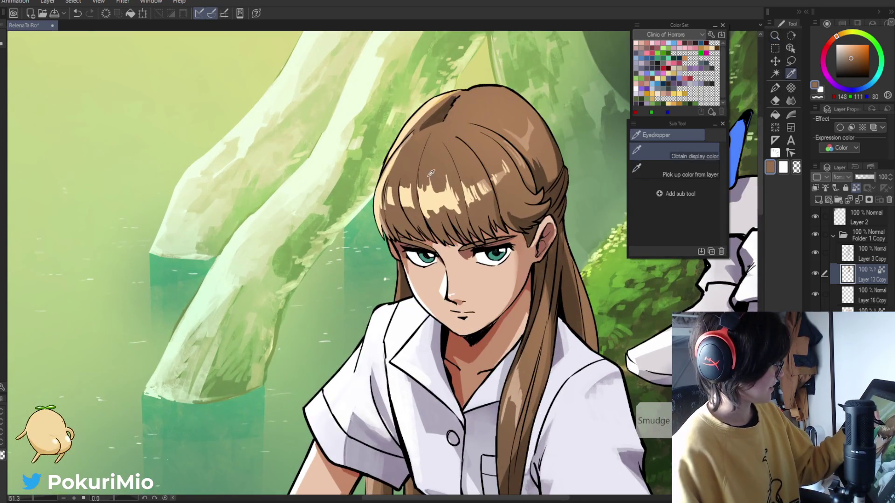
left_click(433, 202, "alt")
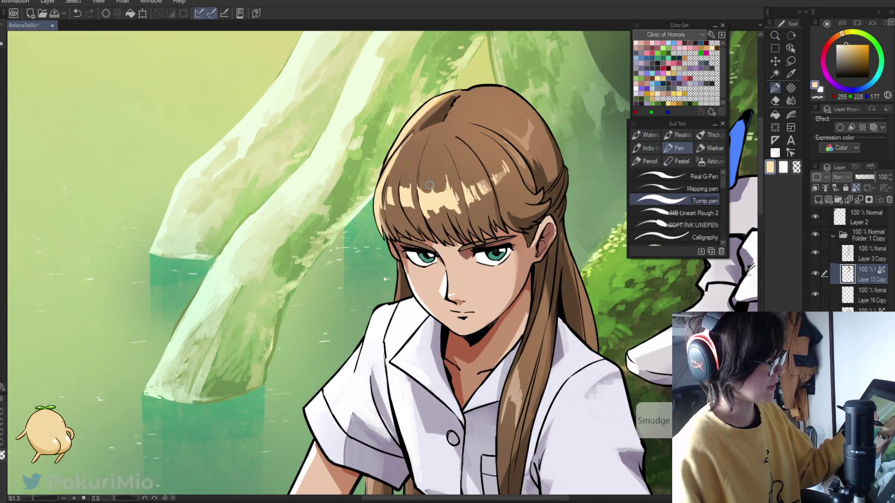
left_click(428, 217, "alt")
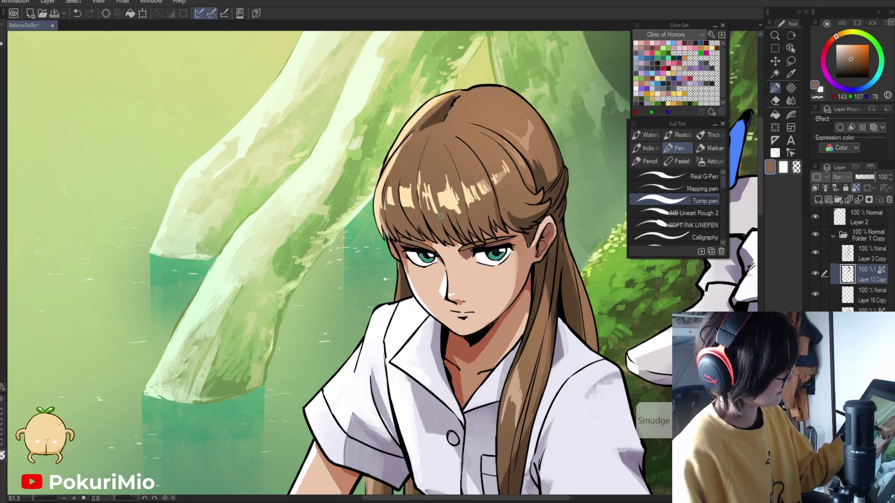
left_click(418, 187, "alt")
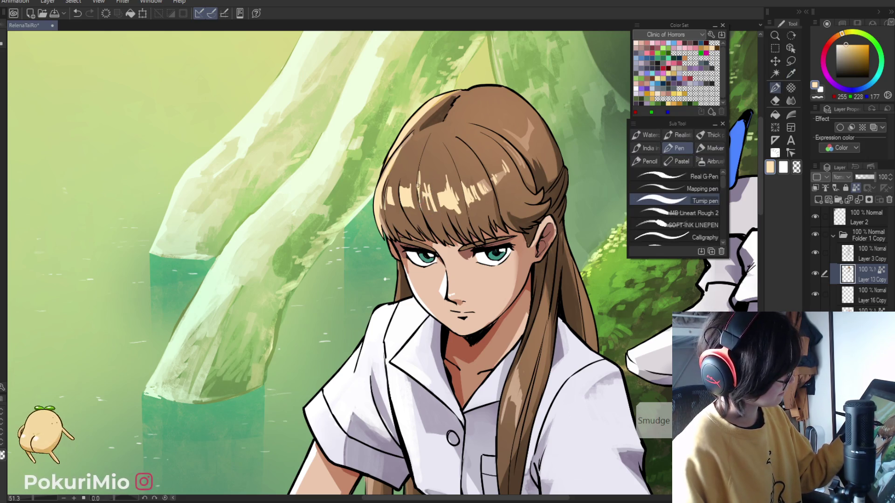
key("ctrl+alt+space")
mouse_move(425, 204)
left_mouse_down()
mouse_move(388, 235)
mouse_move(447, 195)
left_mouse_up()
left_click(453, 191, "alt")
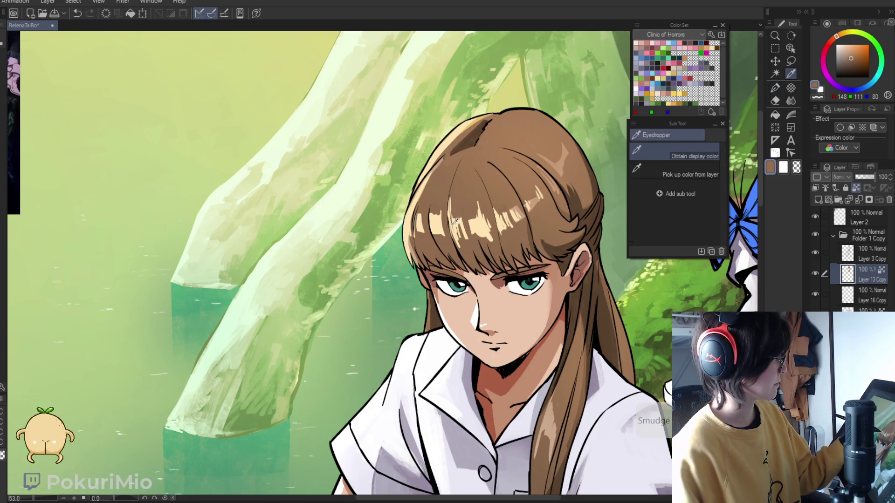
left_click(433, 227, "alt")
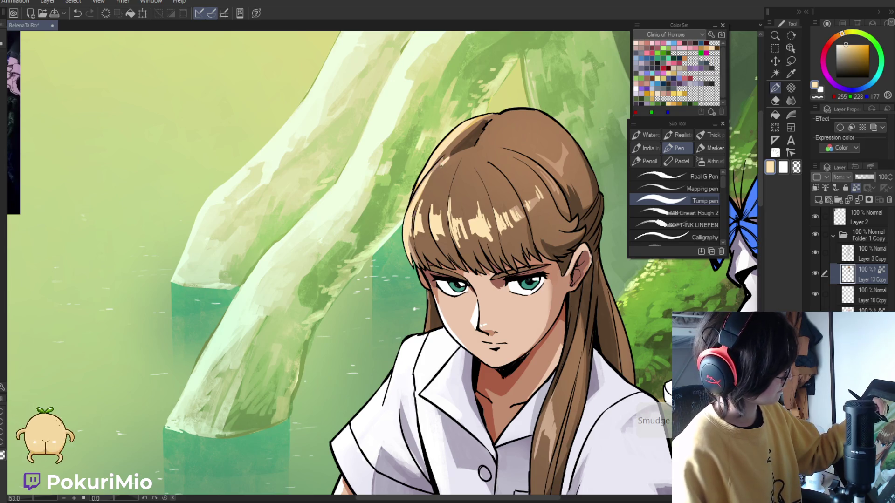
Tilt the view 30 degrees, then zoom out and back in on the girl's face
key("minus")
key("minus")
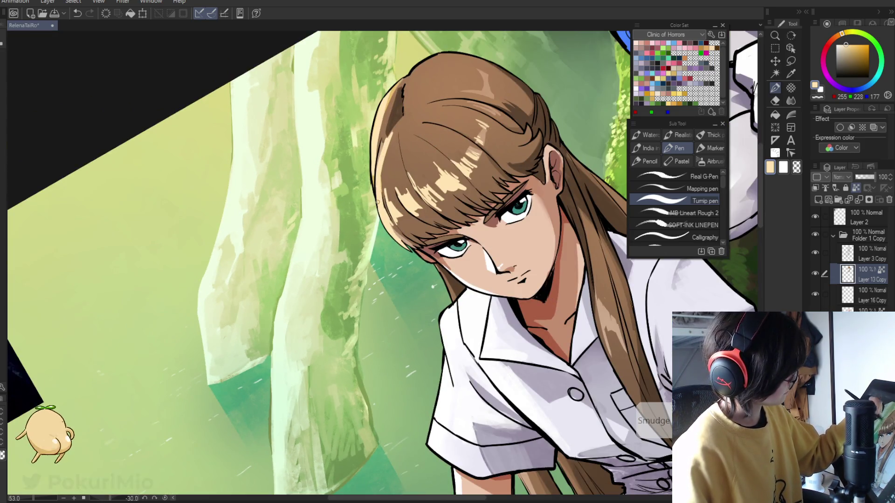
left_click(404, 228, "ctrl+alt")
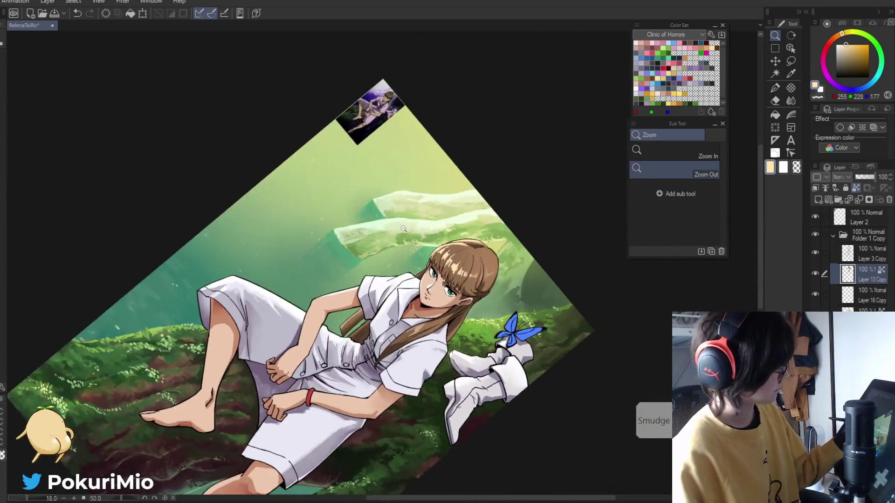
left_click(478, 291, "ctrl")
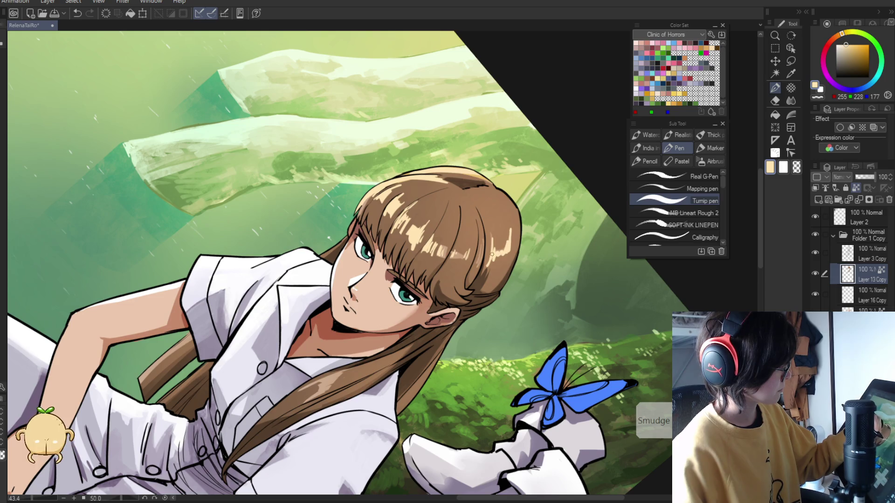
left_click(369, 336, "ctrl+alt")
mouse_move(438, 206)
left_mouse_down()
mouse_move(490, 217)
mouse_move(430, 381)
mouse_move(433, 343)
left_mouse_up()
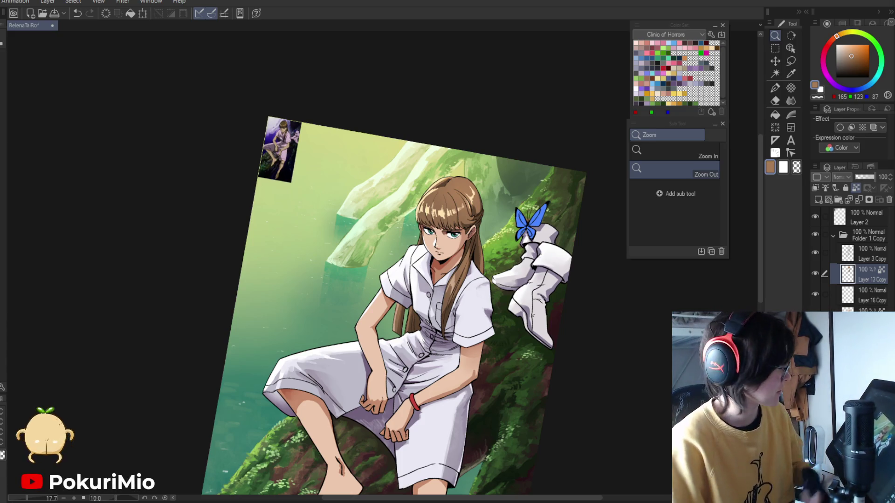
scroll(614, 406, "down", 2)
scroll(457, 205, "up", 6)
Refine the falling strands with sampled cream and brown, recentring the view on the face
key("p")
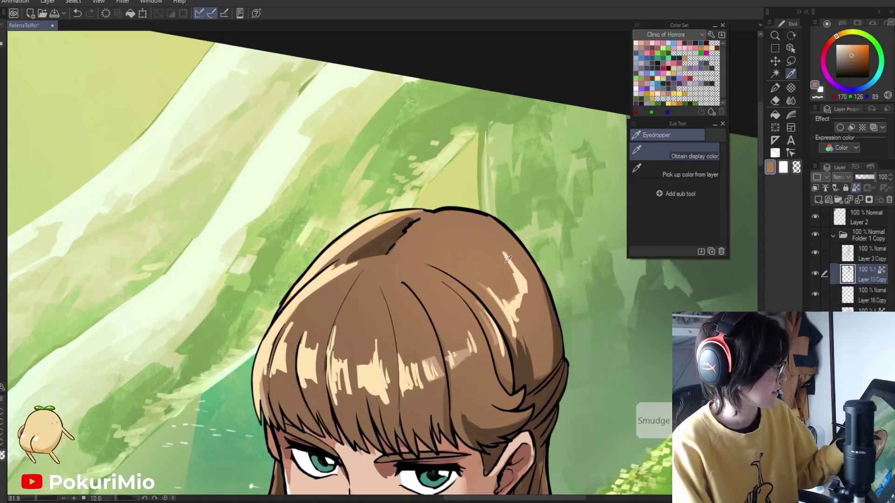
left_click(522, 297, "alt")
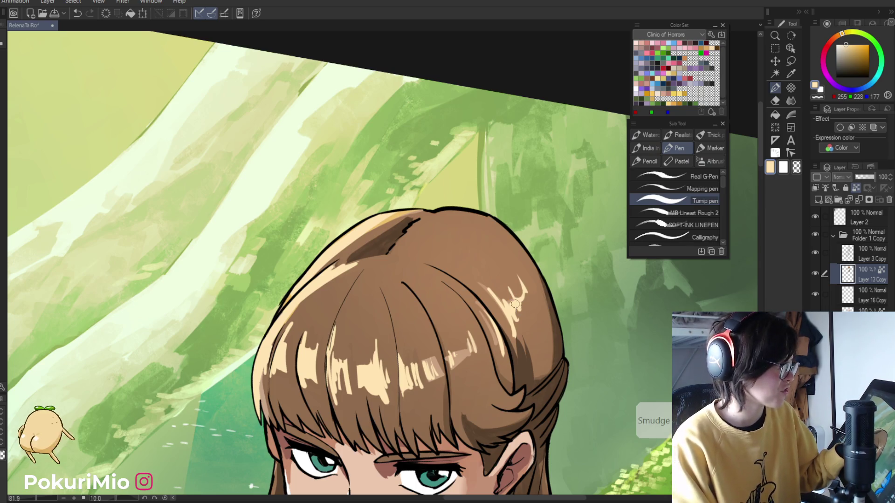
left_click(508, 298, "ctrl+alt")
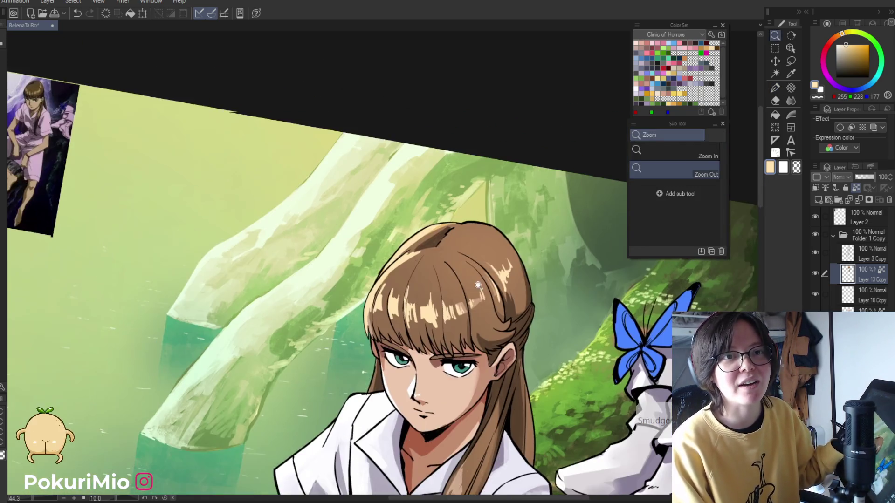
left_click(441, 325, "ctrl")
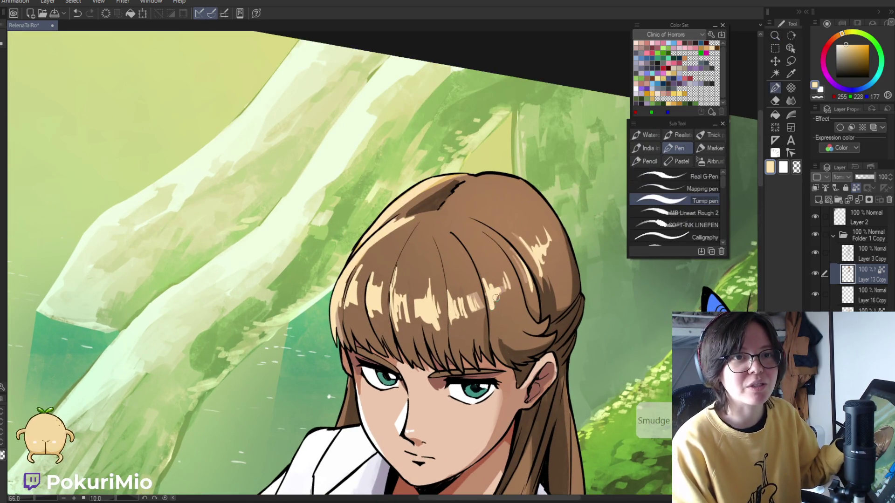
left_click(498, 293, "alt")
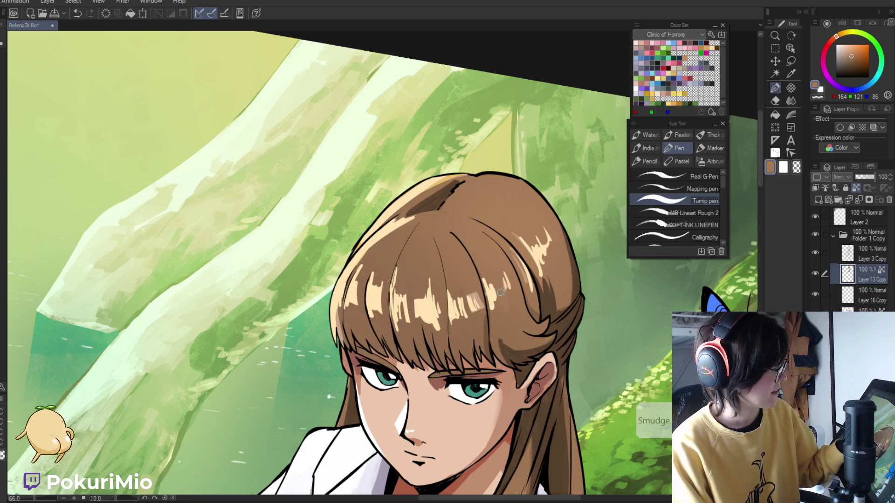
left_click(507, 303, "alt")
left_click(475, 335, "ctrl+alt")
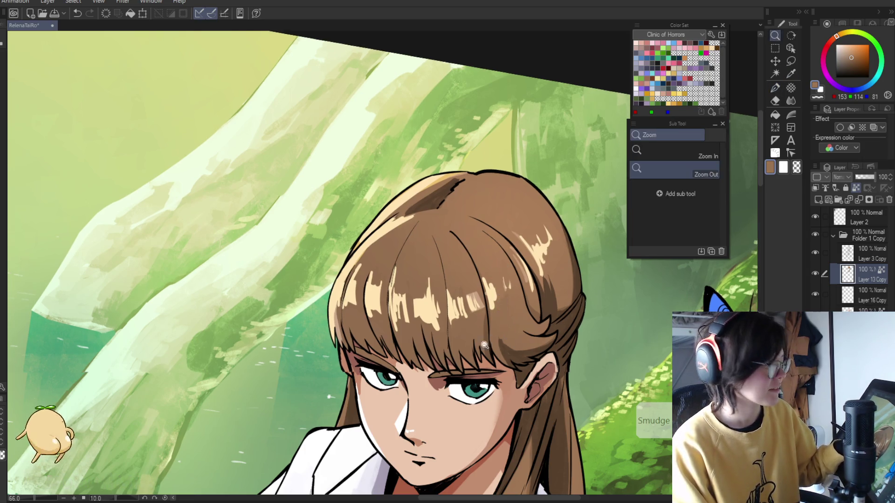
left_click_drag(440, 376, 465, 269)
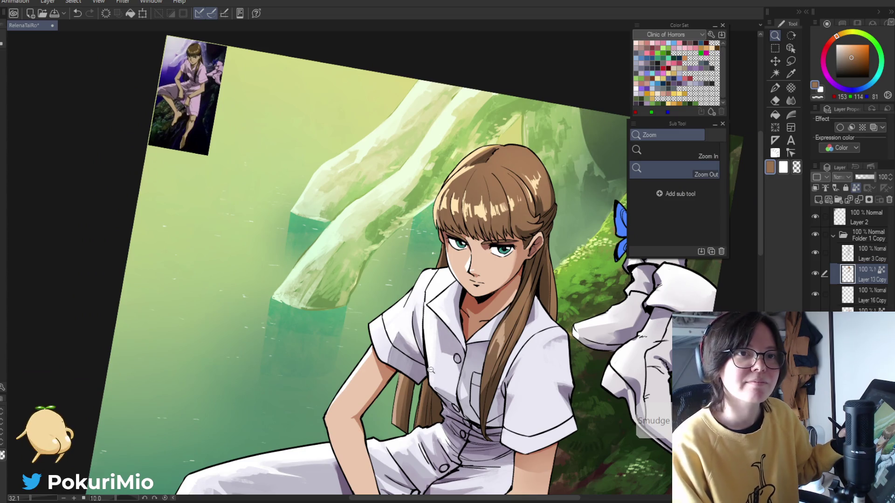
scroll(447, 196, "up", 3)
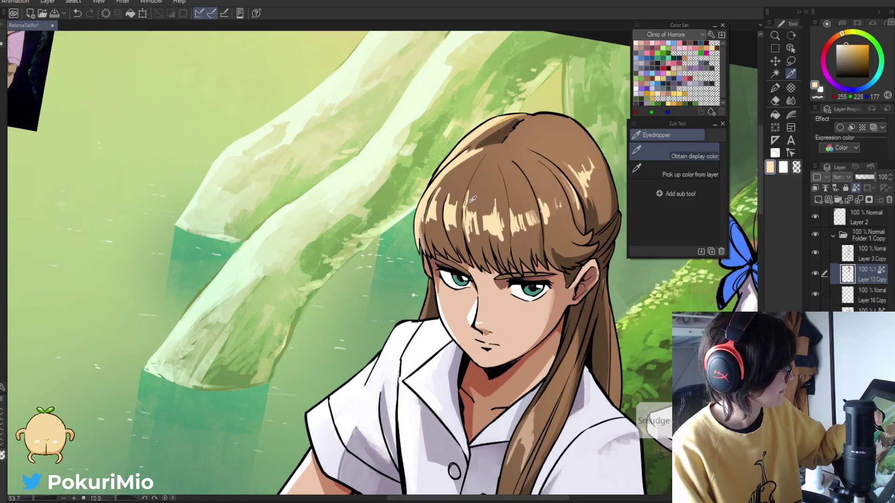
key("p")
left_click(461, 213, "alt")
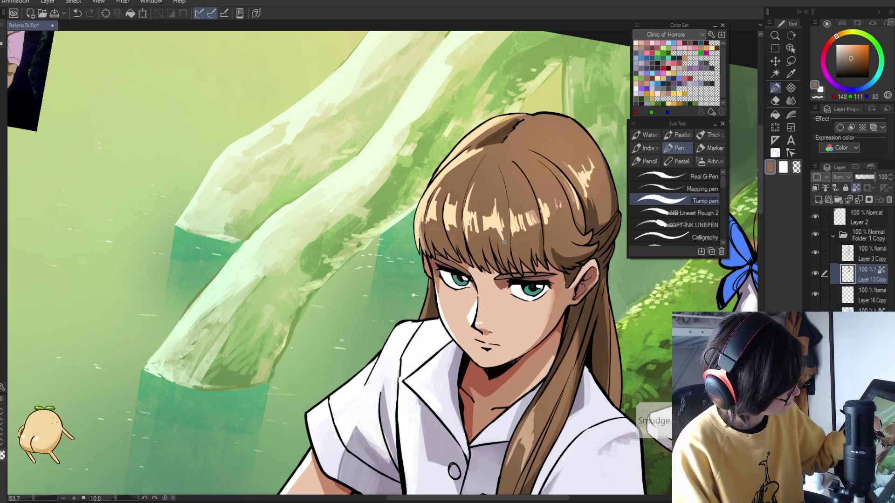
Add final brown and cream touch-ups to the bangs, checking the whole illustration
key("/")
scroll(458, 208, "down", 5)
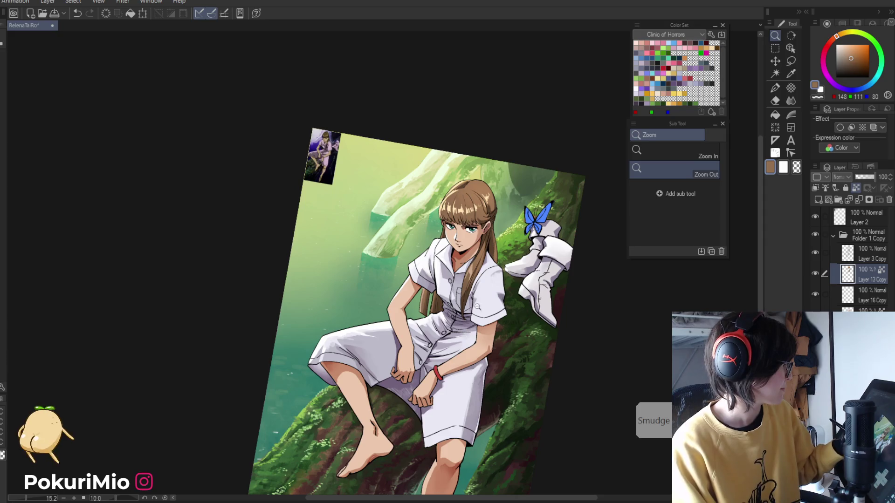
scroll(464, 217, "up", 8)
key("p")
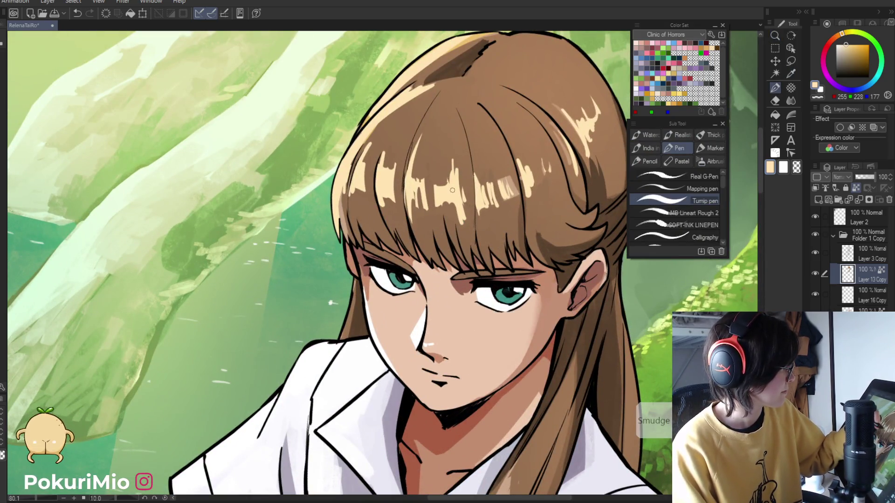
left_click(459, 195, "alt")
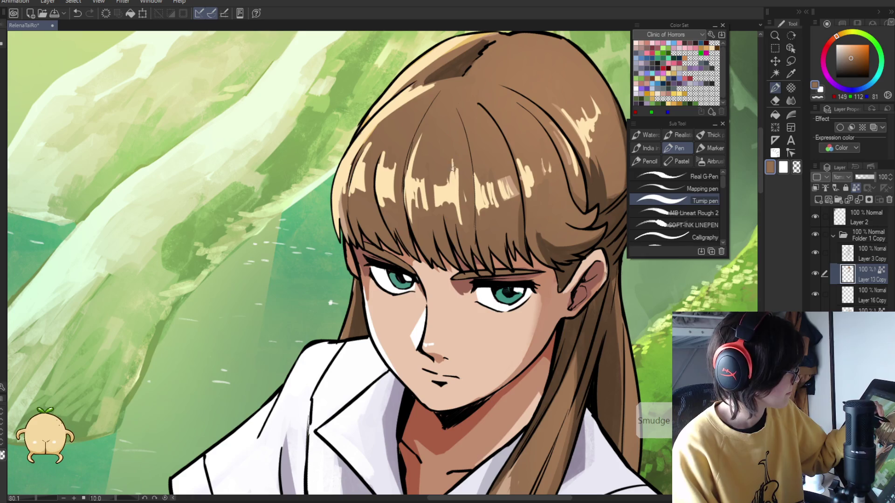
left_click(440, 188, "alt")
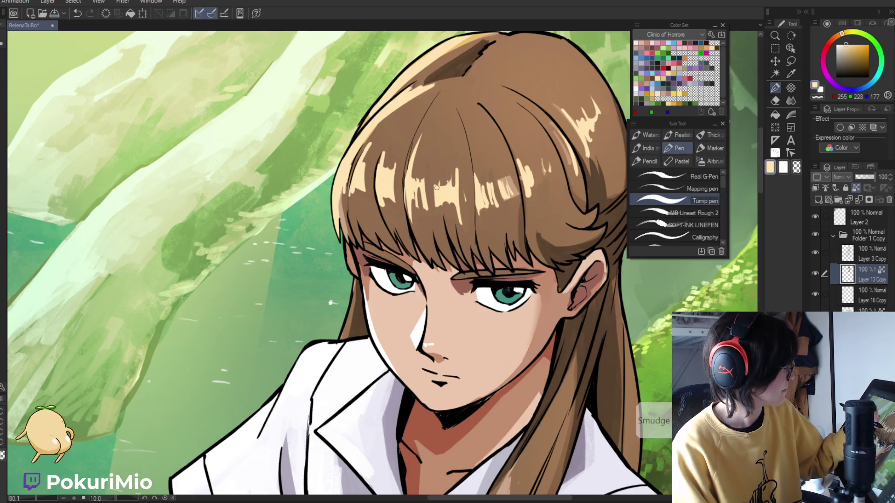
key("slash")
scroll(339, 240, "down", 5)
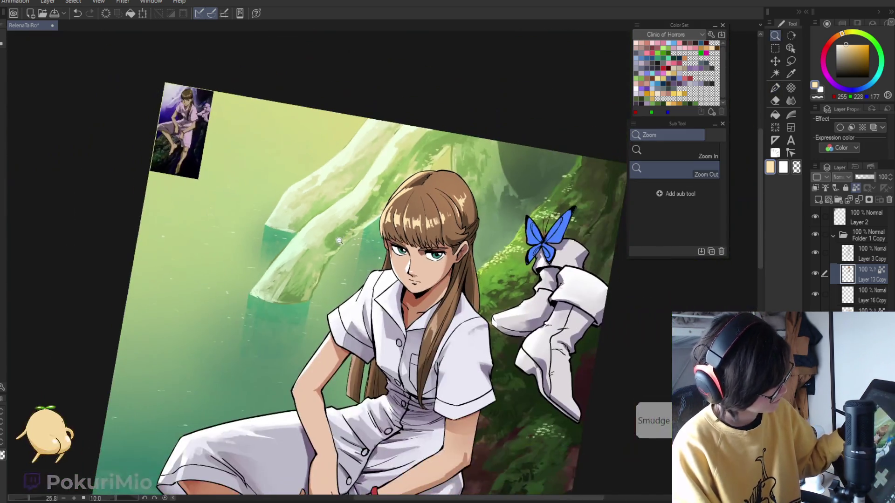
scroll(445, 299, "up", 5)
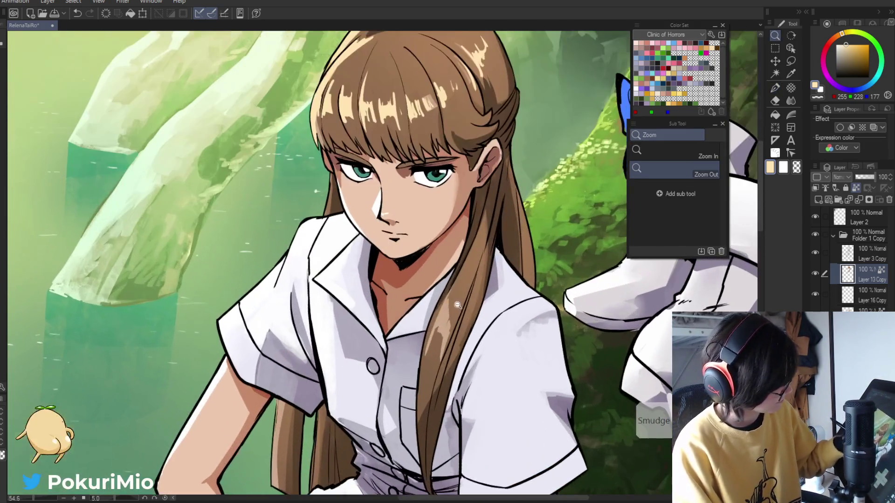
Sample a darker brown from the hair, then zoom out to the torso and straighten the view
key("p")
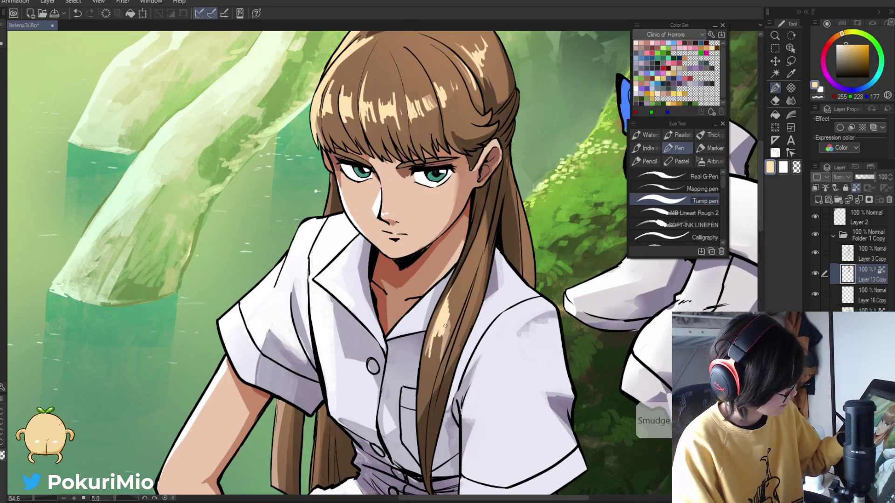
left_click(447, 303, "alt")
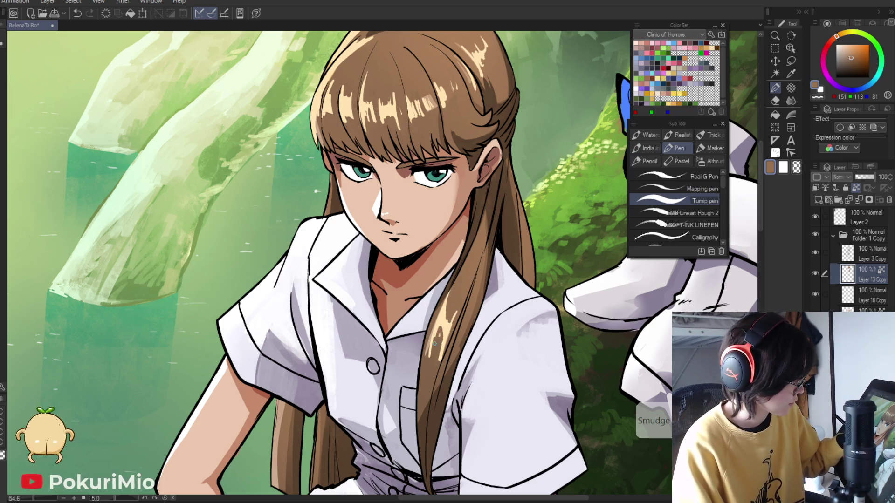
left_click(424, 363, "alt")
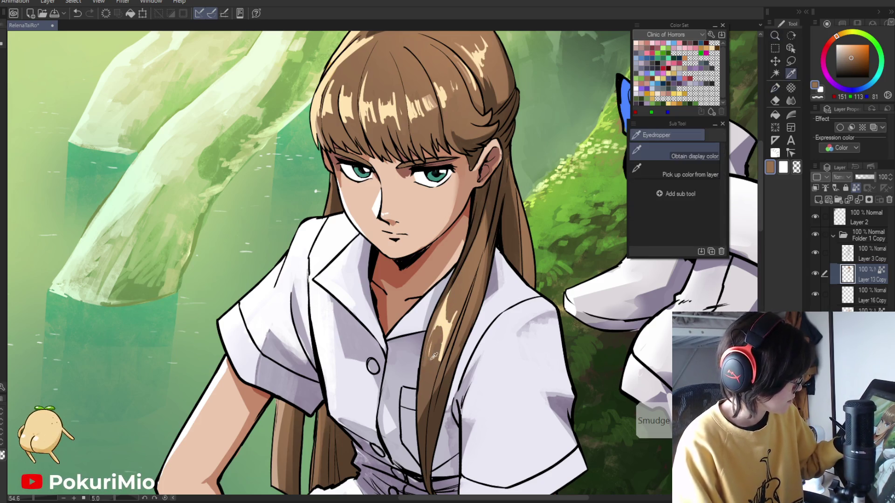
mouse_move(426, 362)
left_mouse_down()
mouse_move(463, 283)
mouse_move(483, 326)
left_mouse_up()
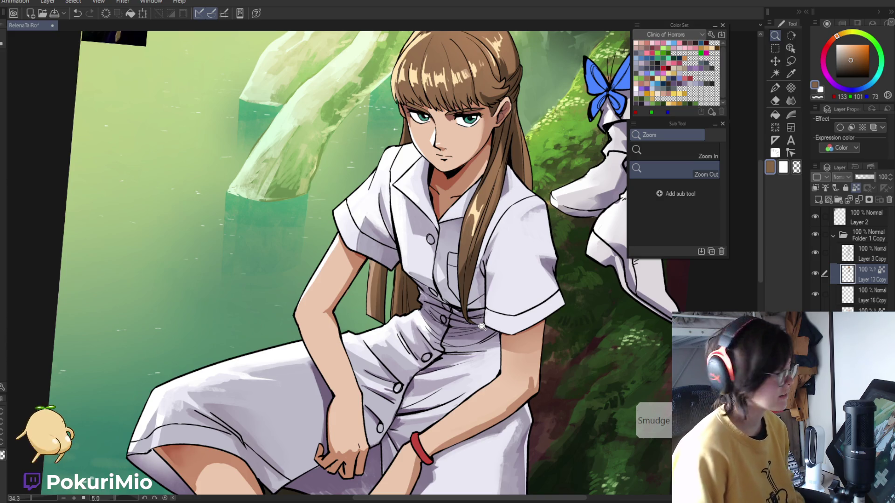
key("ctrl+@")
left_click_drag(143, 194, 208, 311)
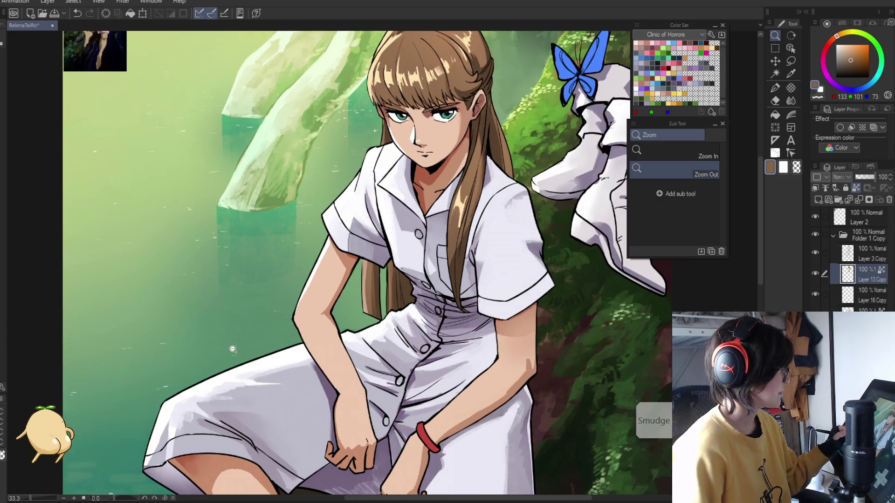
Fit the canvas, return to Layer 13 Copy, and eyedrop a dark brown from the hair
key("ctrl+0")
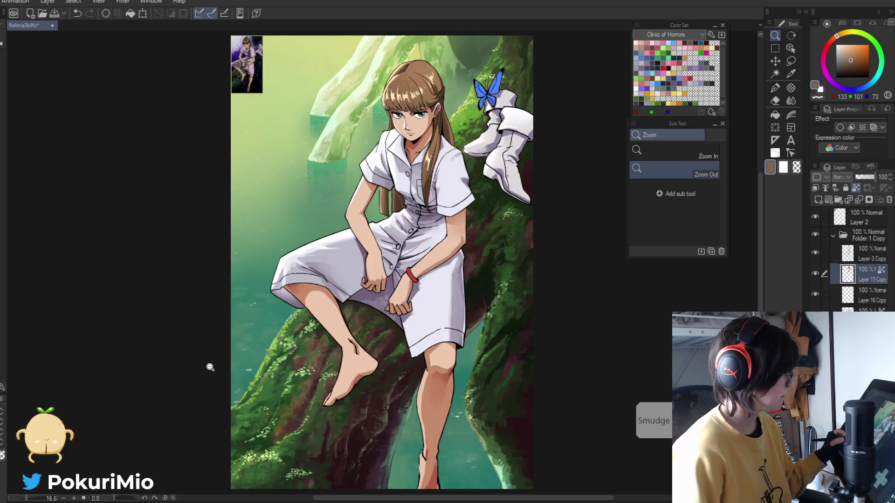
left_click_drag(219, 380, 209, 421)
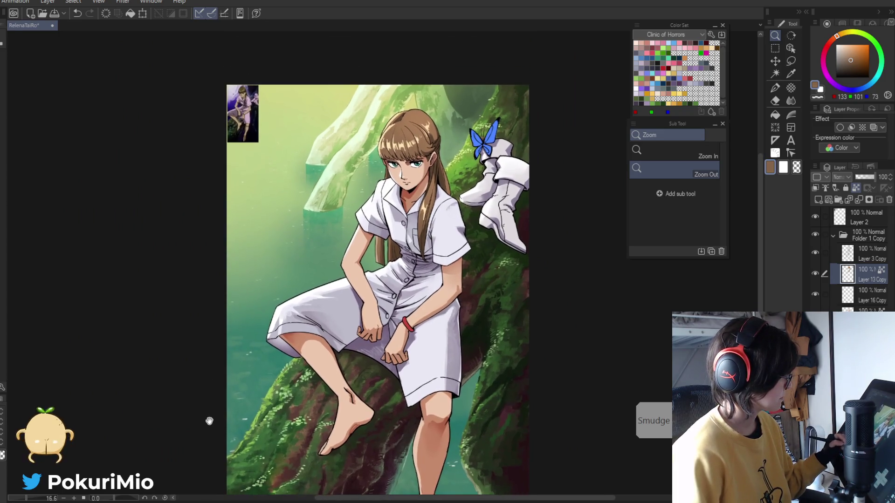
key("alt+bracketleft")
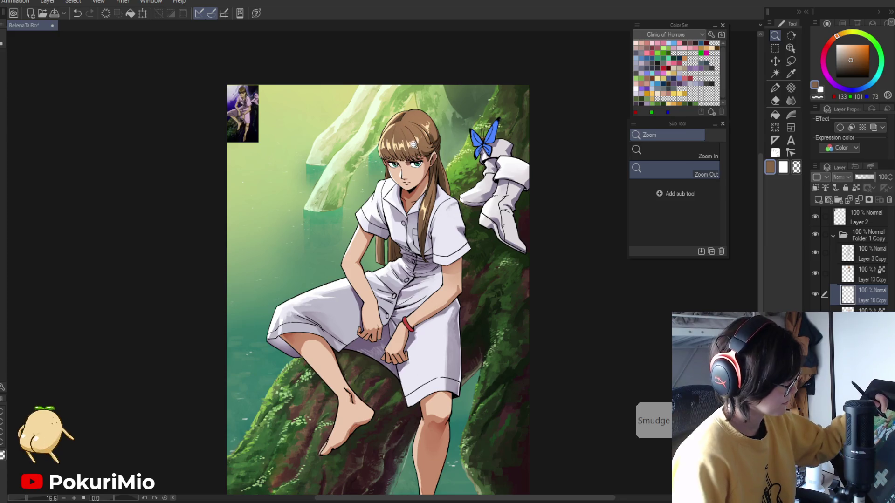
left_click(845, 280)
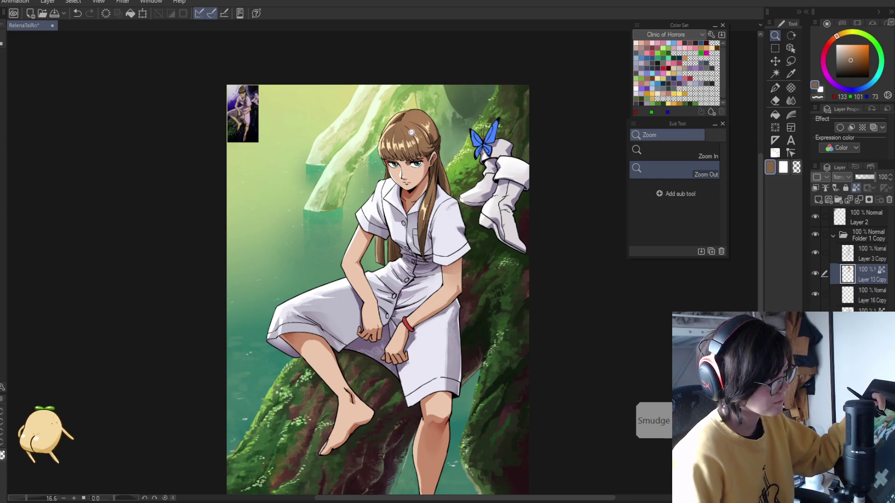
left_click_drag(398, 158, 475, 159)
key("i")
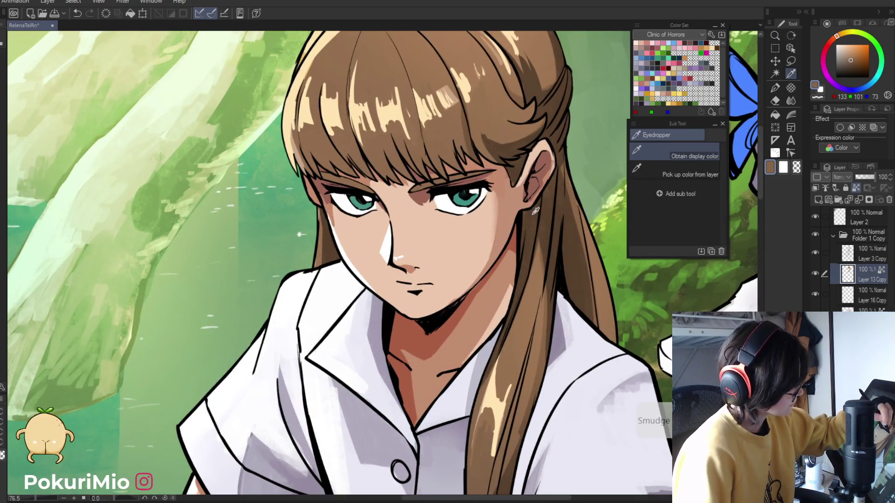
left_click(535, 211, "alt")
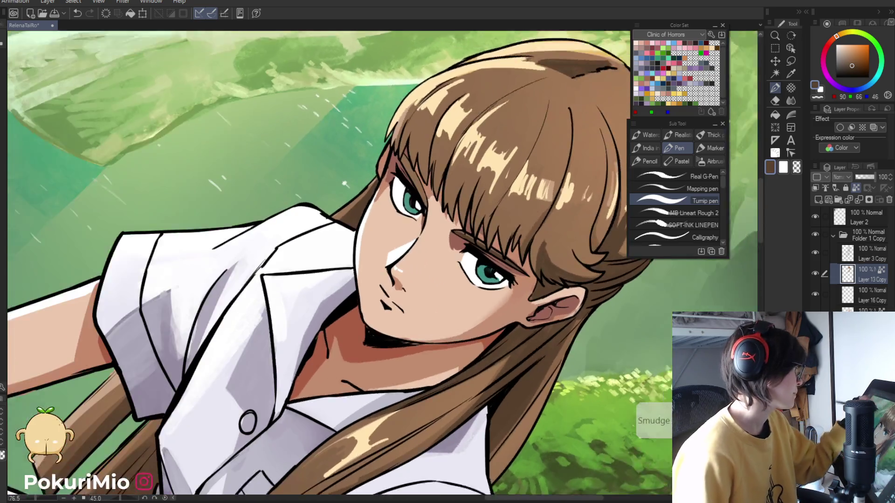
Rotate the view about 50 degrees, zoom to 301.8% on the eye, and sample the reddish skin shadow
mouse_move(440, 182)
left_mouse_down()
mouse_move(412, 172)
mouse_move(359, 224)
left_mouse_up()
left_click(383, 193, "alt")
scroll(359, 224, "up", 6)
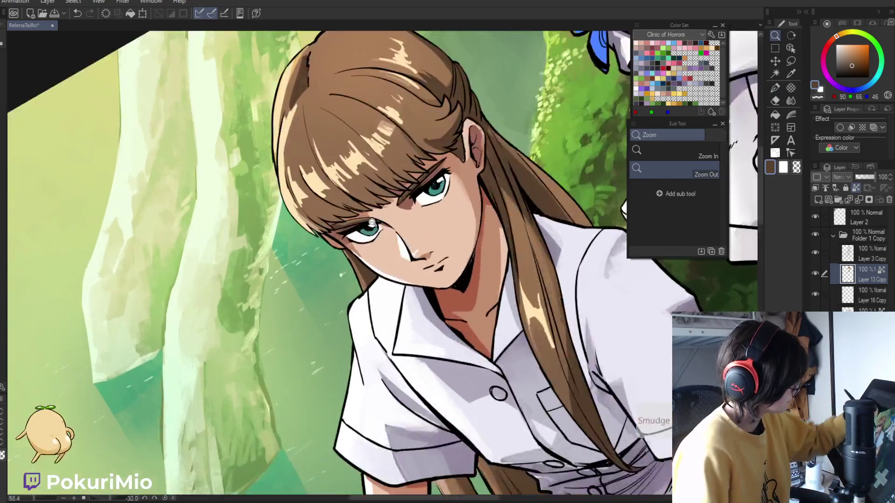
key("i")
scroll(343, 229, "down", 5)
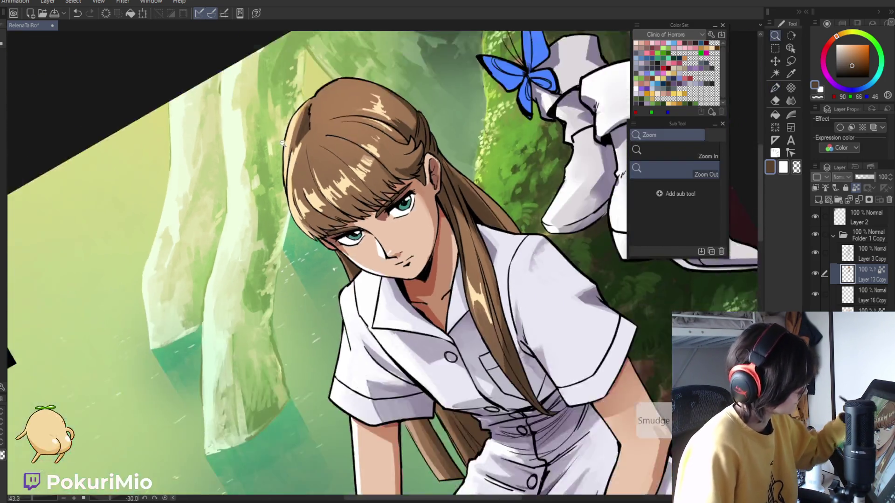
left_click_drag(343, 229, 373, 242)
scroll(454, 263, "up", 8)
left_click(455, 262)
Toggle Layer 16 Copy off and on to check the eye whites, zooming around the face
key("p")
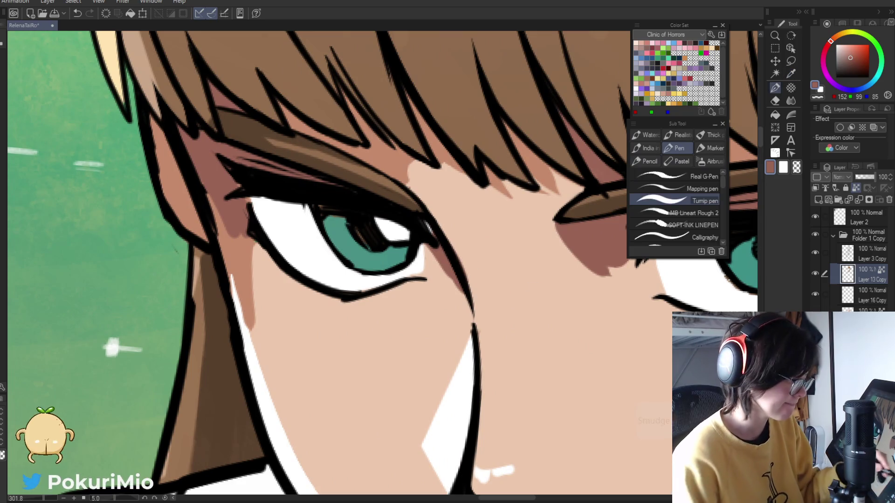
left_click(816, 295)
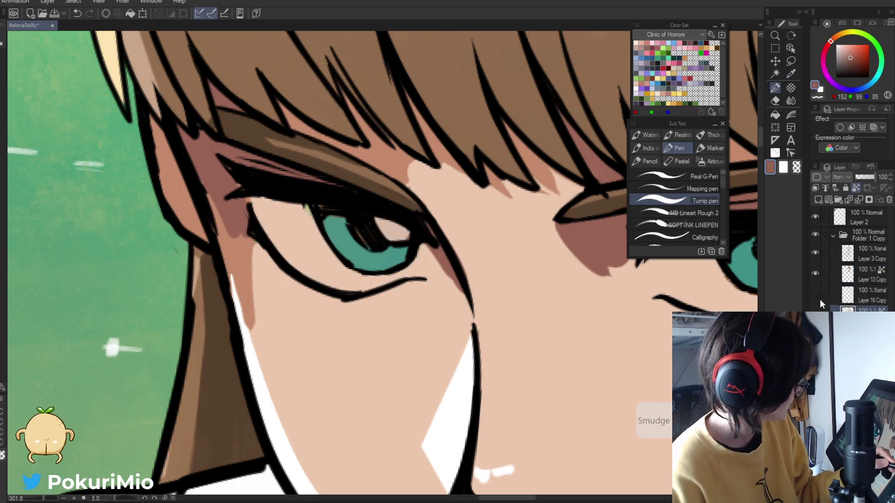
left_click(847, 299)
left_click(815, 294)
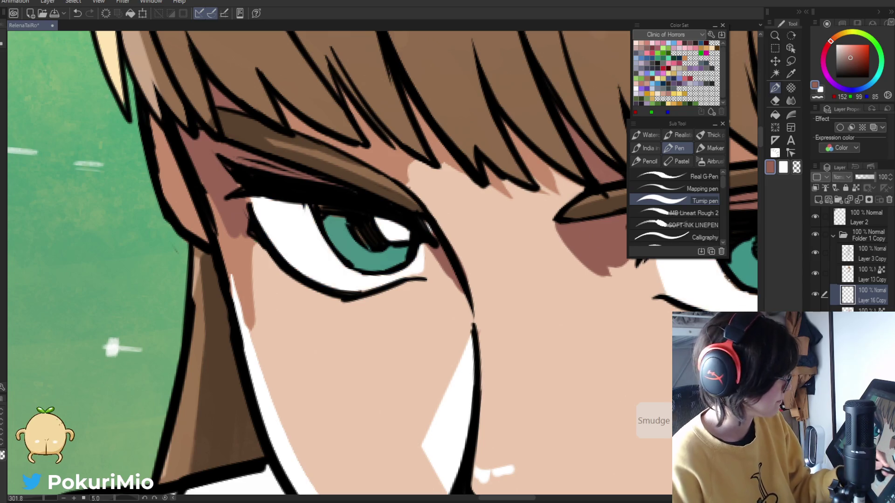
key("e")
left_click(449, 282)
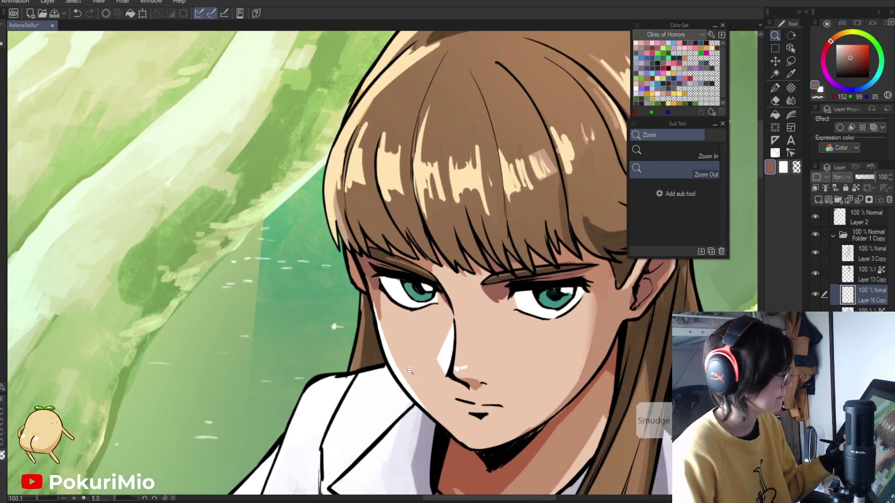
left_click_drag(410, 371, 409, 408)
mouse_move(452, 355)
left_mouse_down()
mouse_move(514, 407)
mouse_move(607, 294)
left_mouse_up()
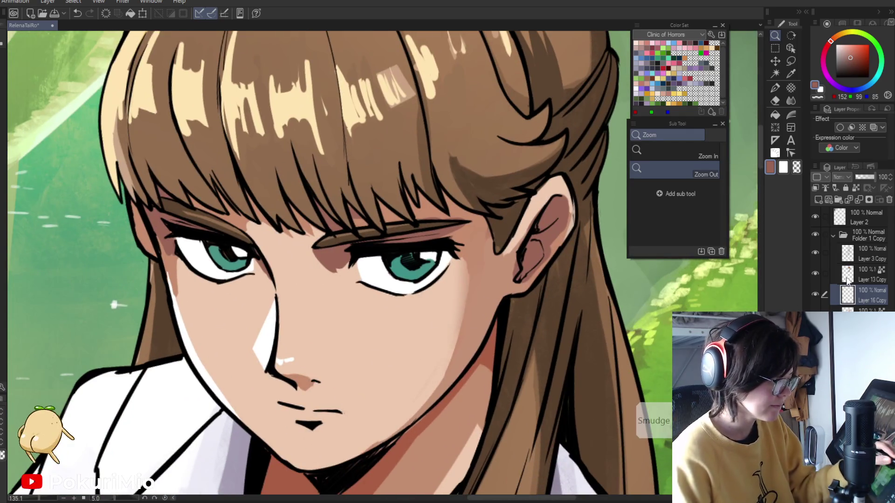
key("alt+bracketright")
key("e")
key("slash")
left_click_drag(431, 257, 471, 354)
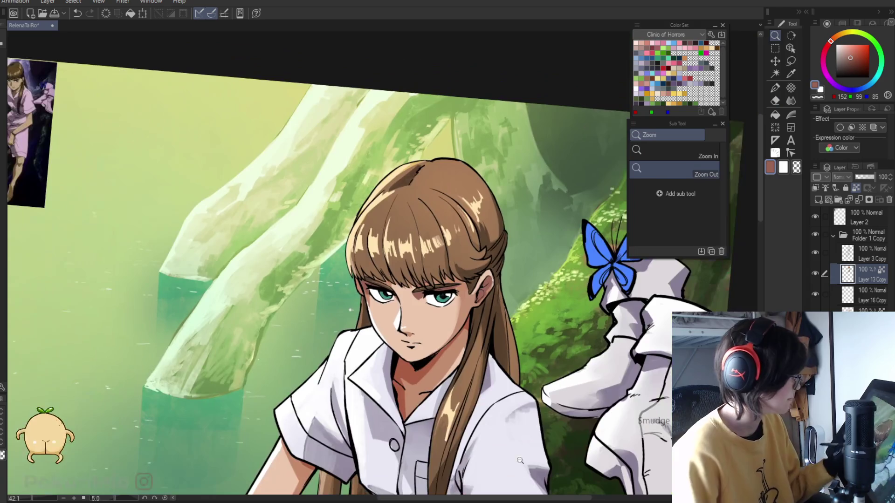
Save the illustration, reset the view to fit, and undo an accidental clear of the dress fill
key("ctrl+s")
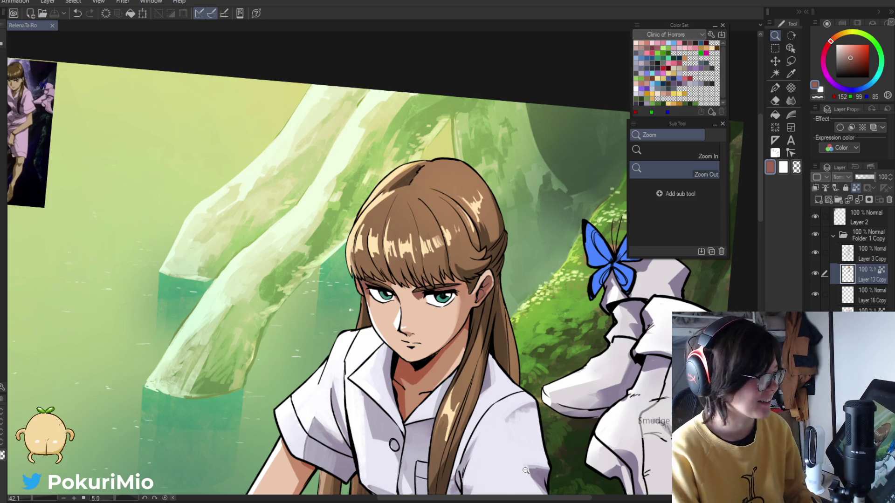
key("minus")
key("ctrl+0")
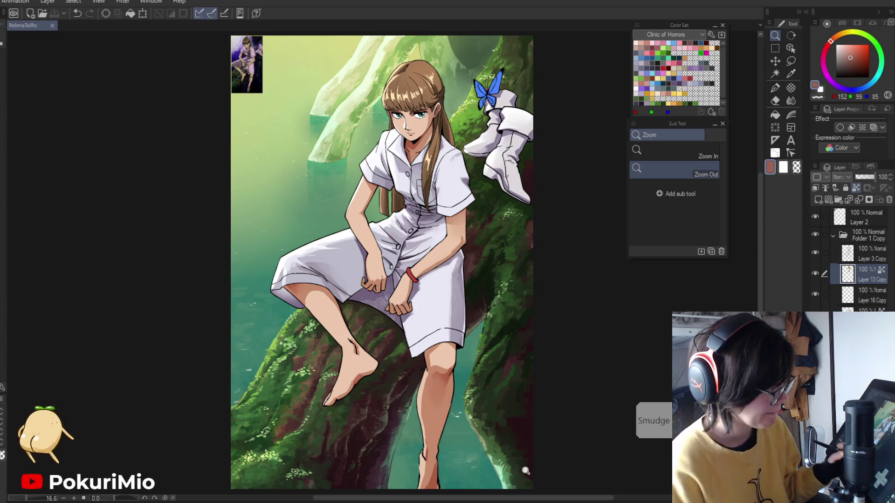
key("Delete")
key("ctrl+z")
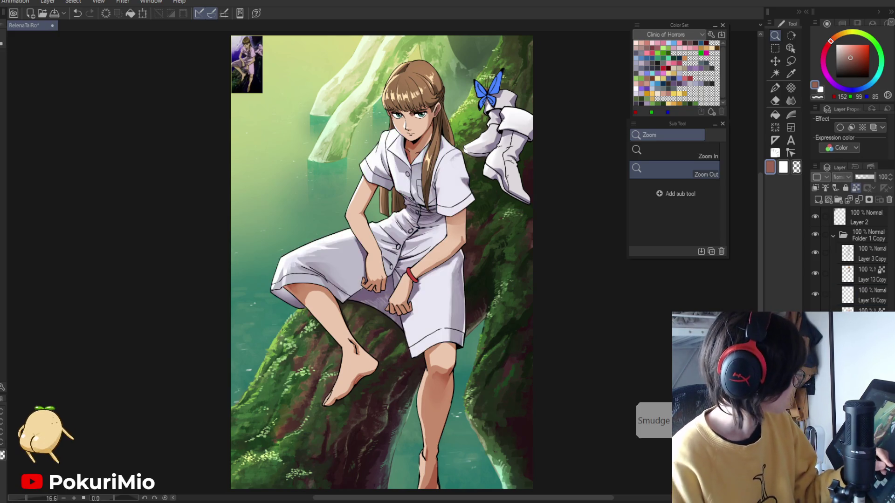
left_click(14, 1)
left_click(169, 85)
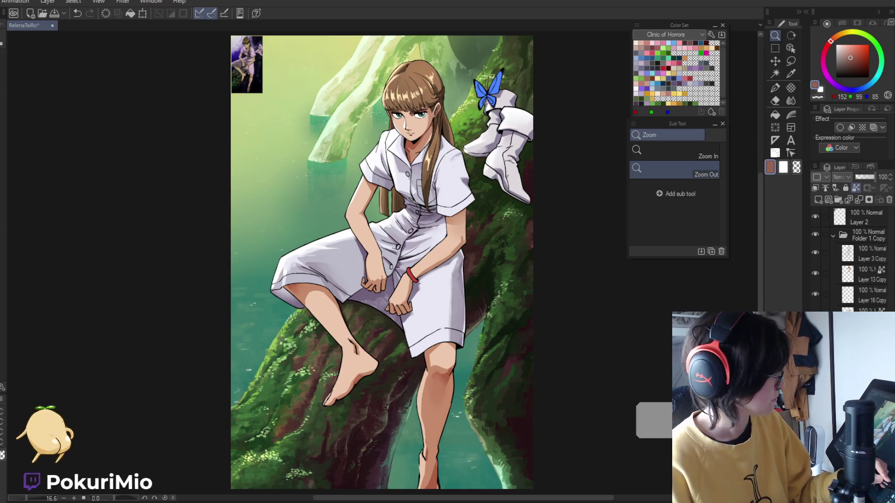
left_click(839, 217, "ctrl")
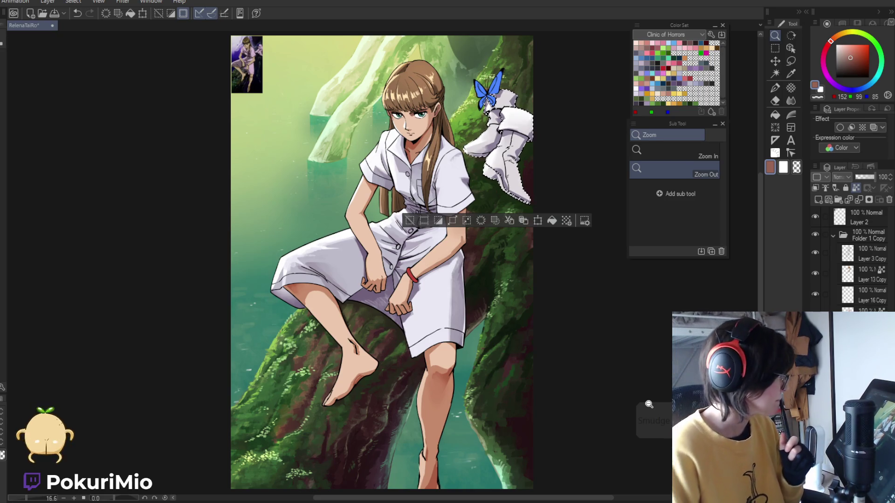
key("m")
key("ctrl+d")
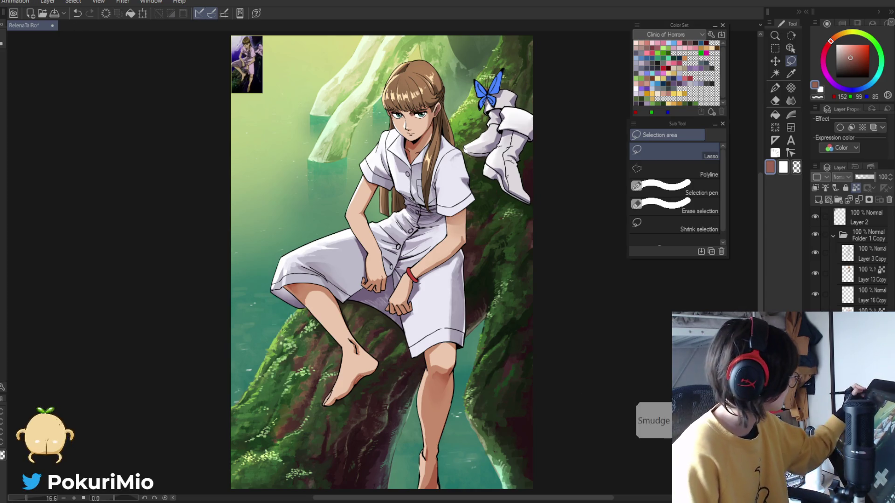
key("alt+e")
Open Hue/Saturation/Luminosity and try hue shifts from 141 down to -57 on the dress
mouse_move(89, 245)
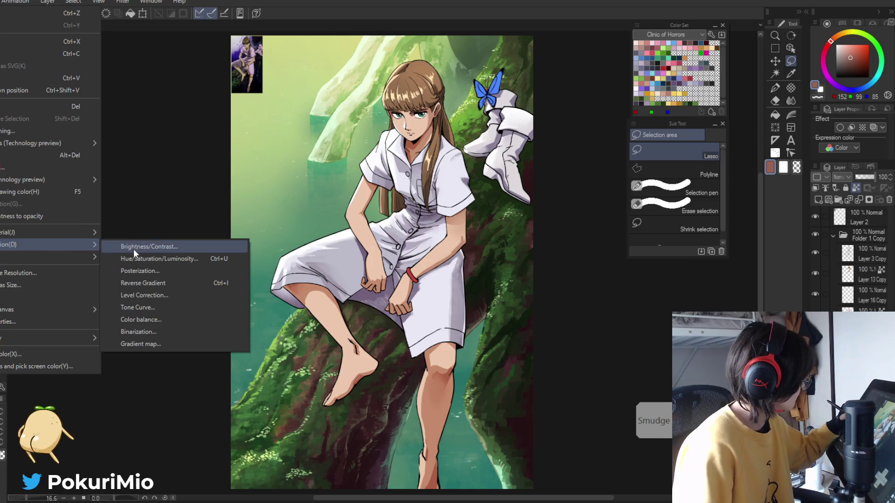
left_click(131, 258)
left_click_drag(68, 374, 7, 374)
left_click(122, 370)
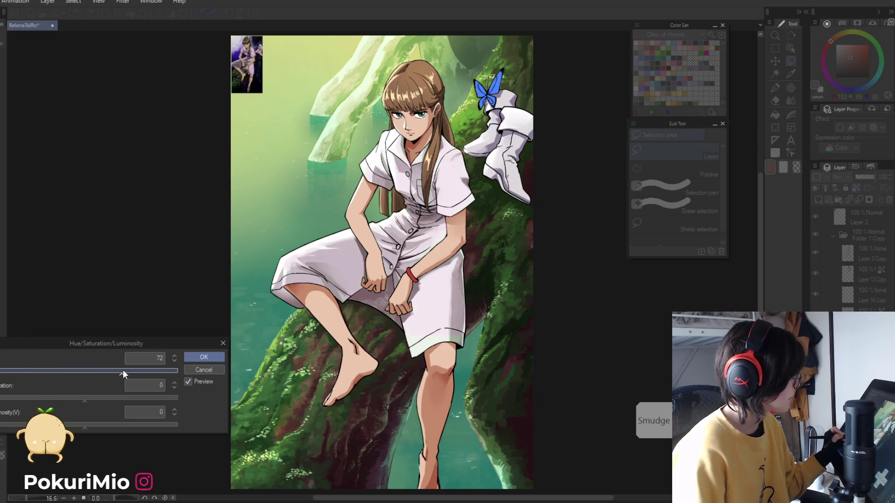
left_click(100, 370)
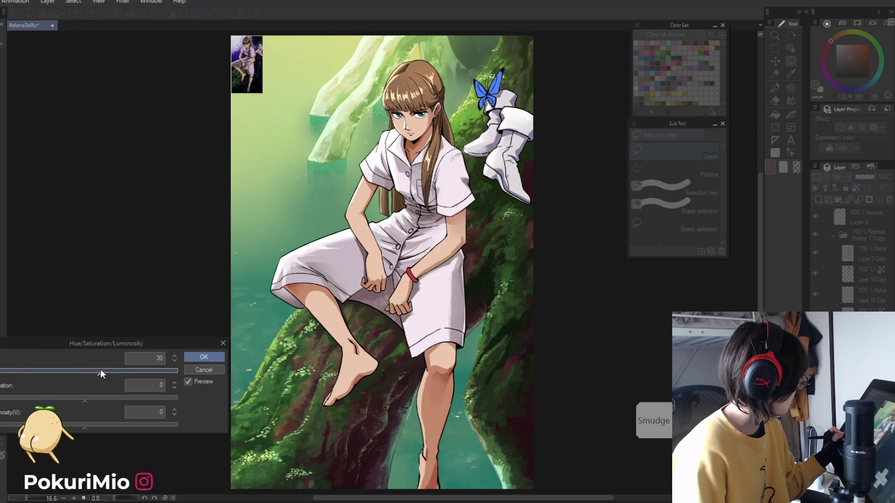
left_click(158, 371)
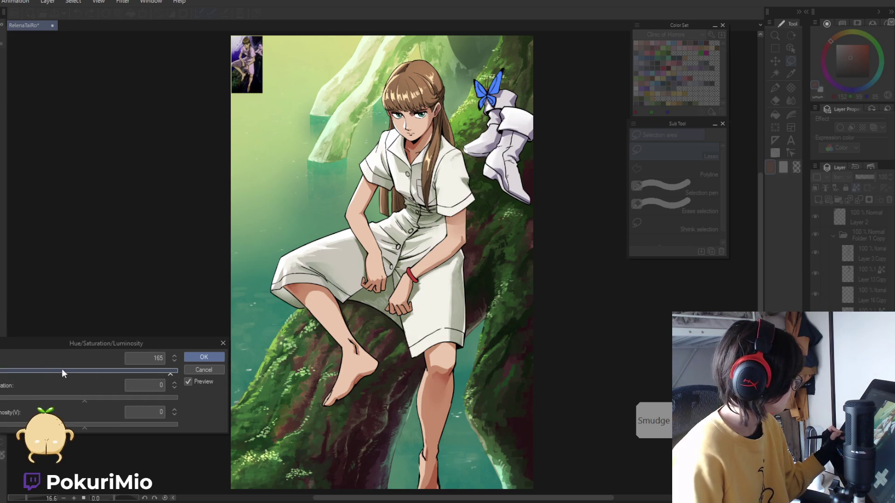
left_click(62, 371)
left_click_drag(63, 371, 55, 368)
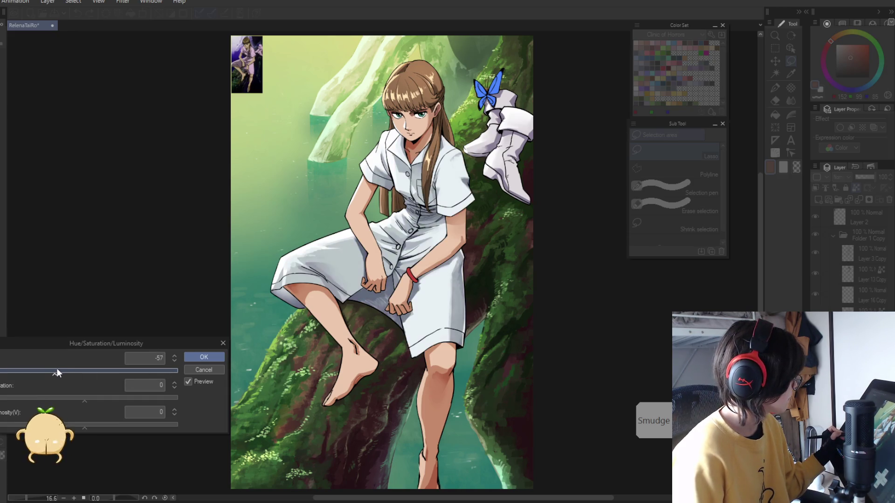
Settle on hue -34, saturation -39, luminosity 21, compare before and after, and apply
left_click(104, 422)
left_click(45, 397)
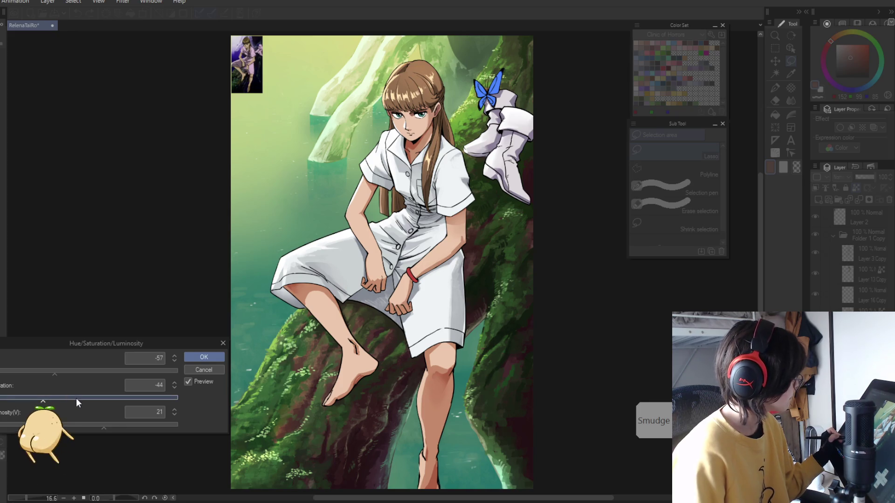
left_click(61, 370)
left_click_drag(62, 370, 67, 371)
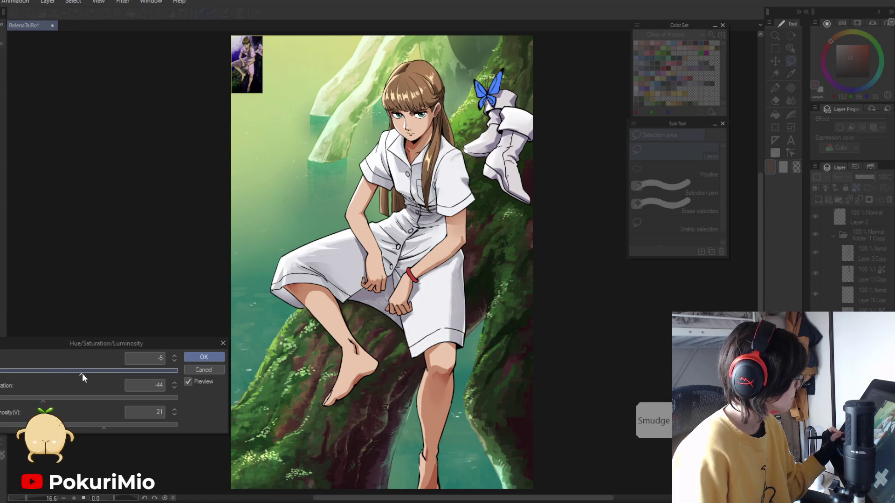
left_click(48, 398)
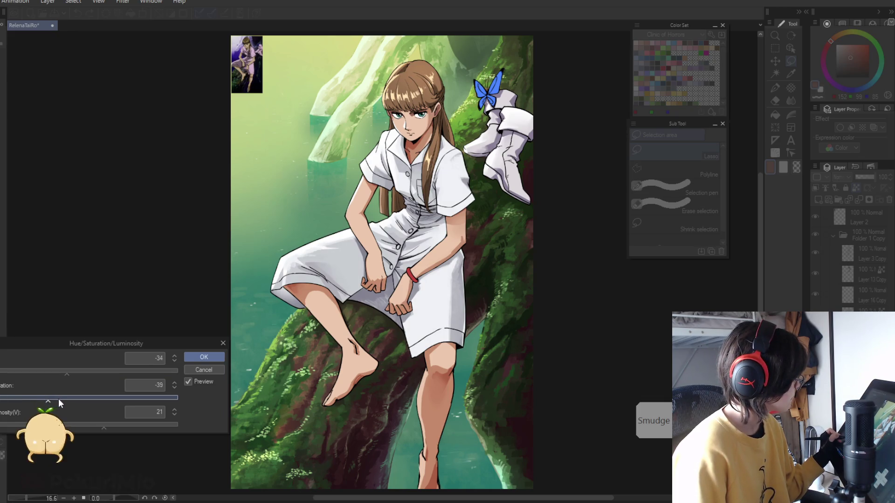
left_click(188, 382)
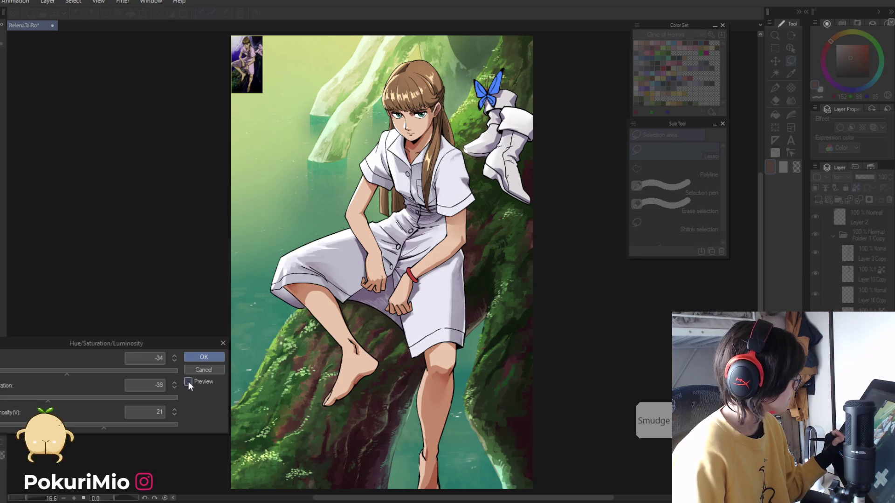
left_click(188, 383)
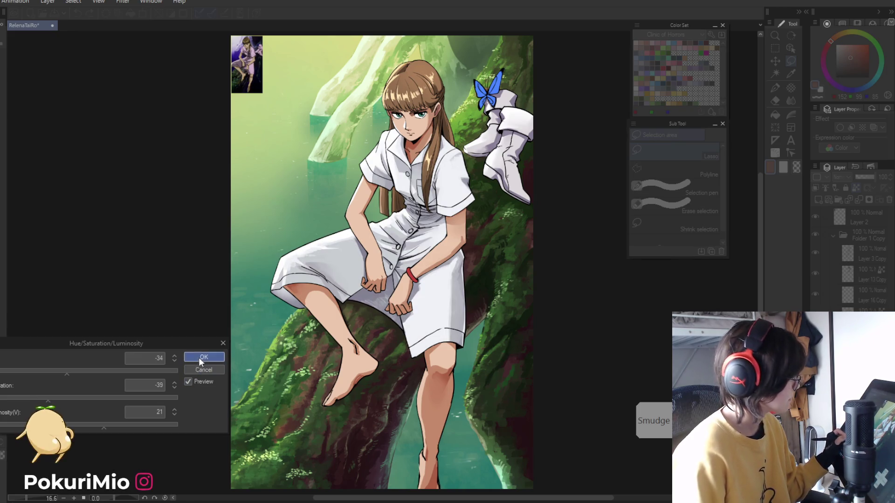
left_click(198, 357)
key("alt+space")
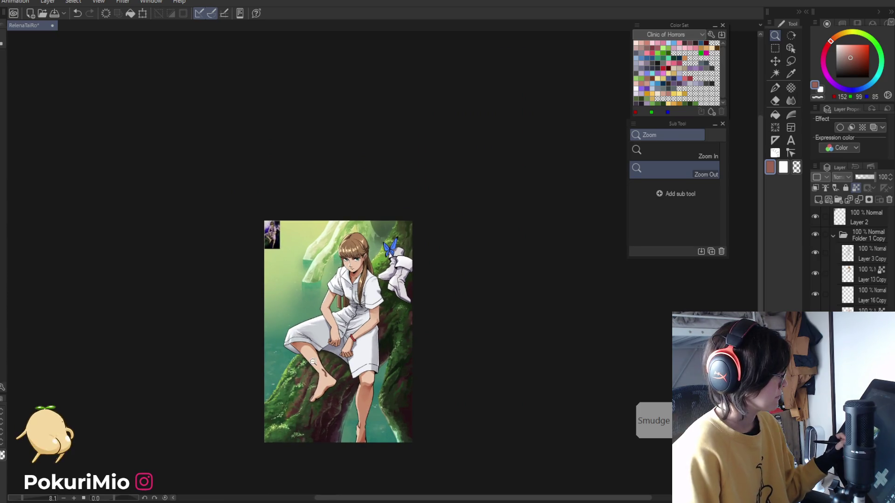
Save the illustration and soften a white forearm highlight with the Blend tool
left_click_drag(297, 394, 336, 360)
key("ctrl+s")
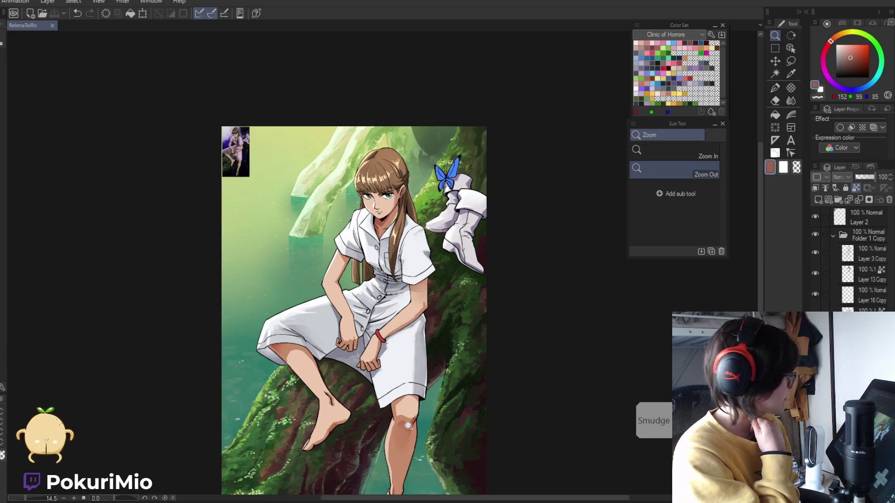
scroll(333, 285, "up", 5)
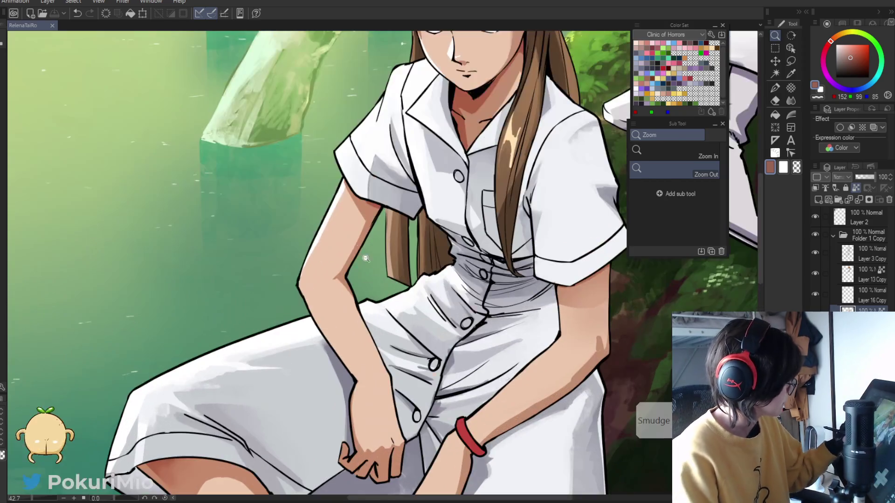
key("i")
key("x")
key("p")
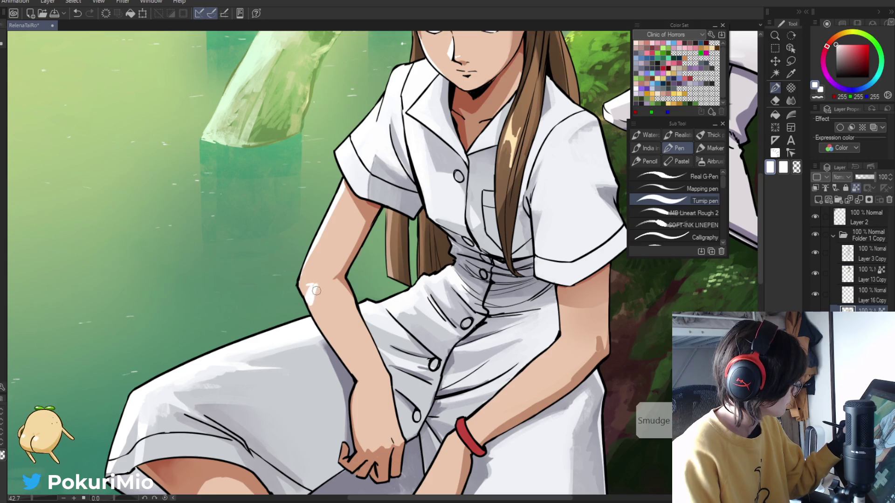
key("e")
key("j")
mouse_move(311, 287)
left_mouse_down()
mouse_move(313, 313)
mouse_move(312, 306)
left_mouse_up()
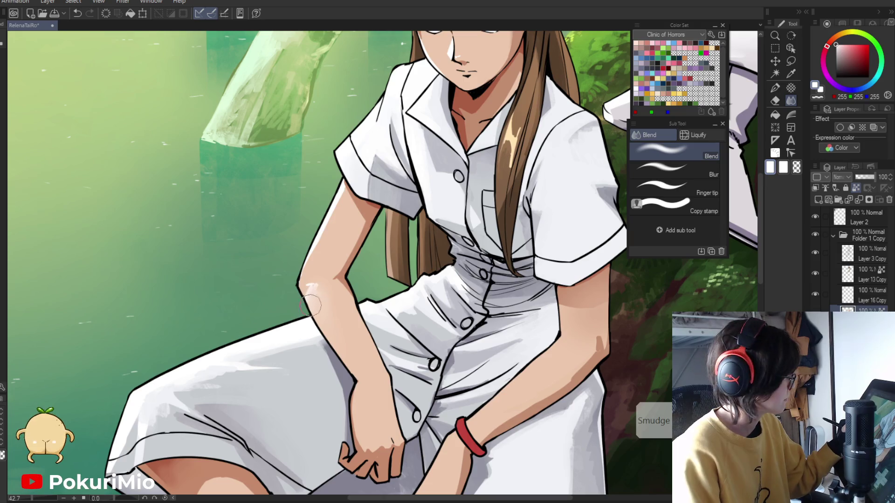
left_click_drag(311, 275, 296, 404)
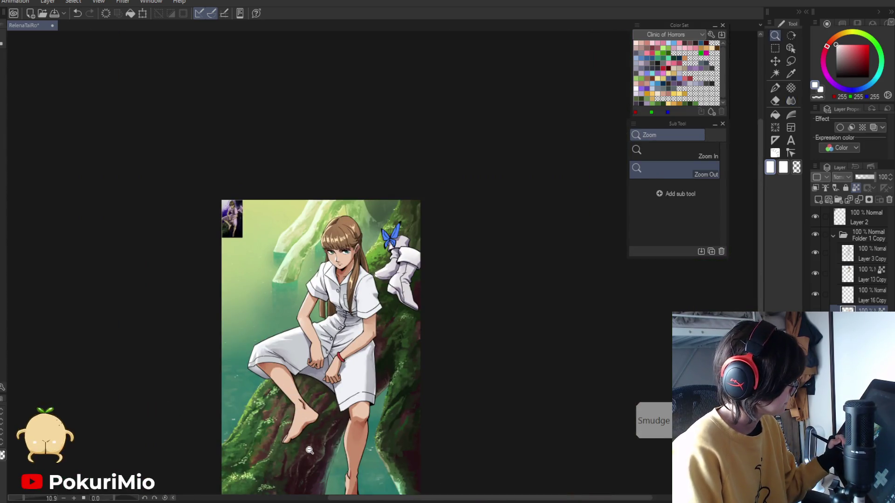
left_click_drag(310, 450, 321, 368)
Paint light rim highlights along both forearm edges, sampling skin tone and dress white
key("i")
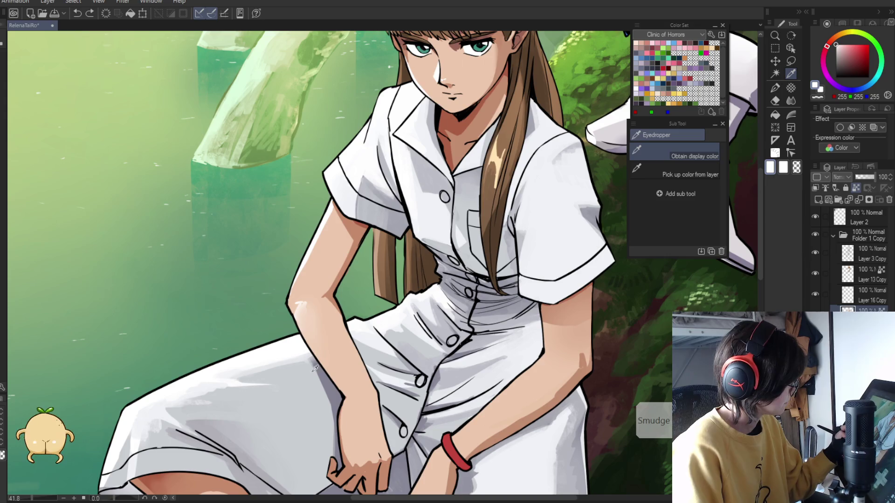
key("ctrl+z")
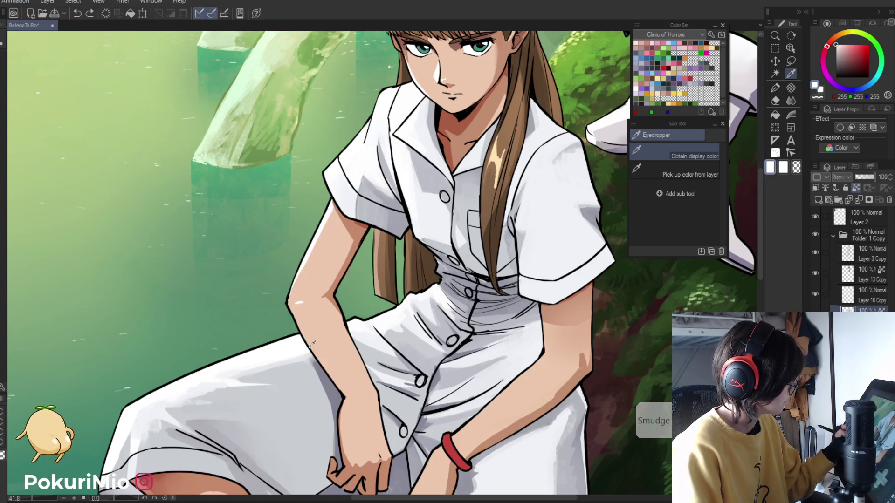
key("ctrl+0")
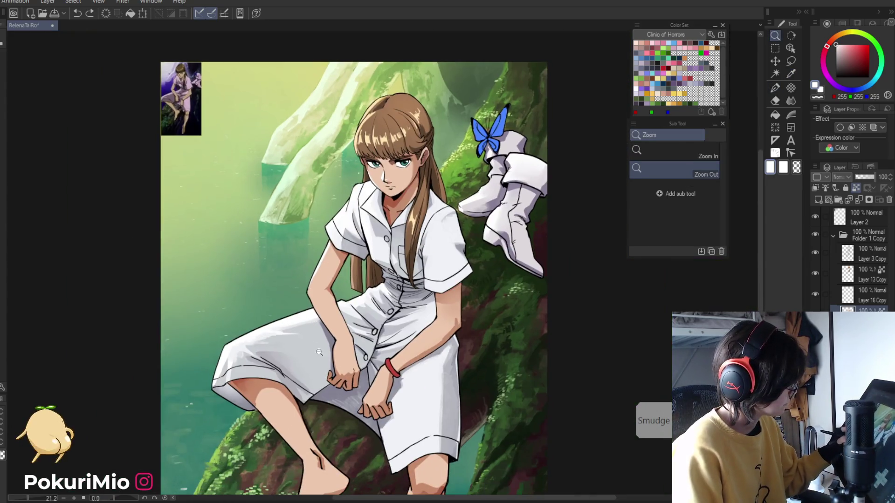
scroll(396, 322, "up", 5)
key("p")
left_click_drag(395, 321, 359, 378)
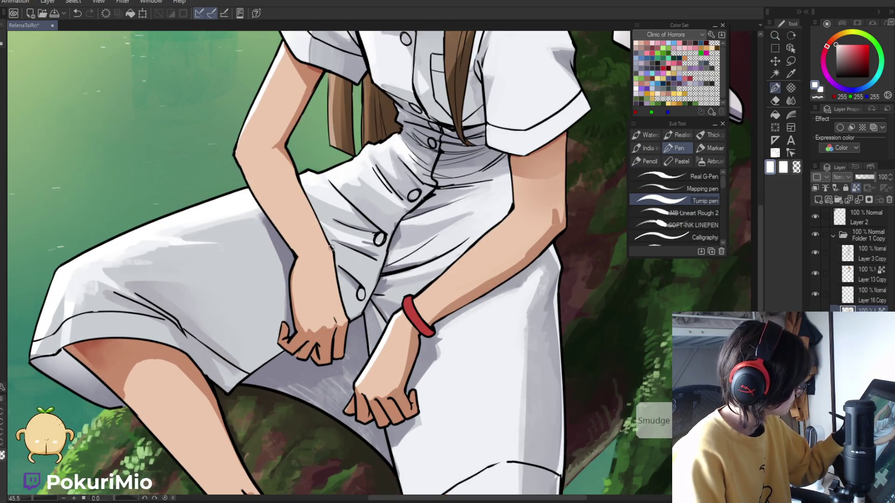
mouse_move(473, 245)
left_mouse_down()
mouse_move(424, 295)
mouse_move(379, 366)
left_mouse_up()
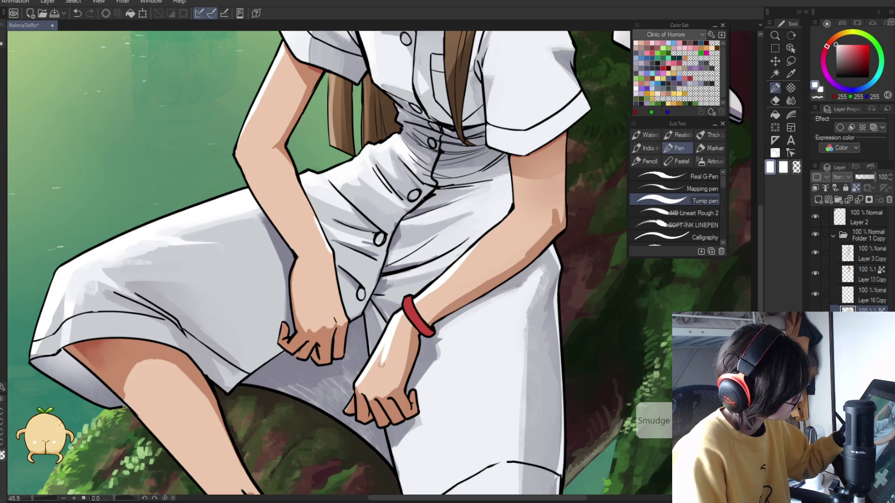
left_click(396, 320, "alt")
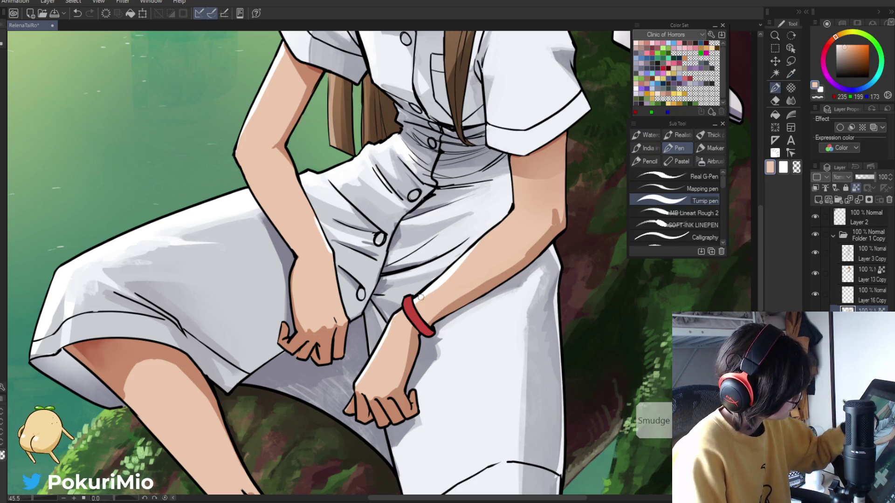
left_click(487, 234, "alt")
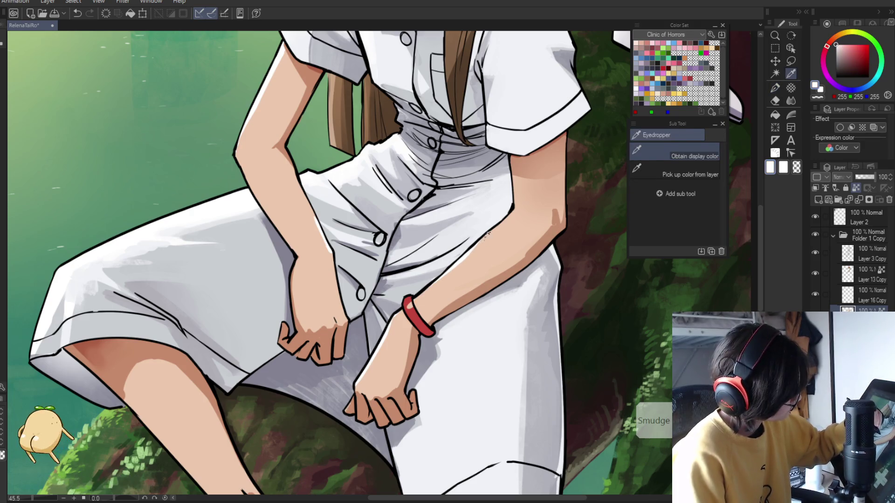
left_click_drag(487, 234, 344, 366)
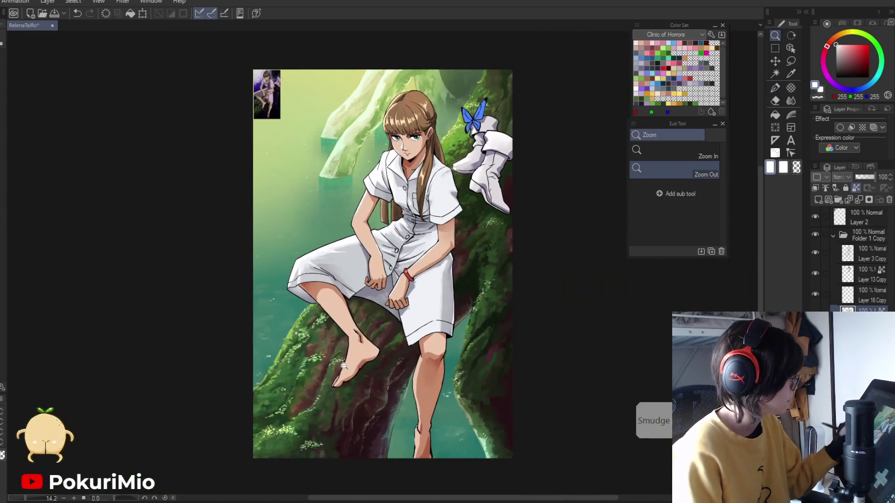
Zoom in on the bracelet and paint a white shine highlight on it
key("-")
scroll(397, 253, "up", 8)
key("p")
left_click(397, 253, "alt")
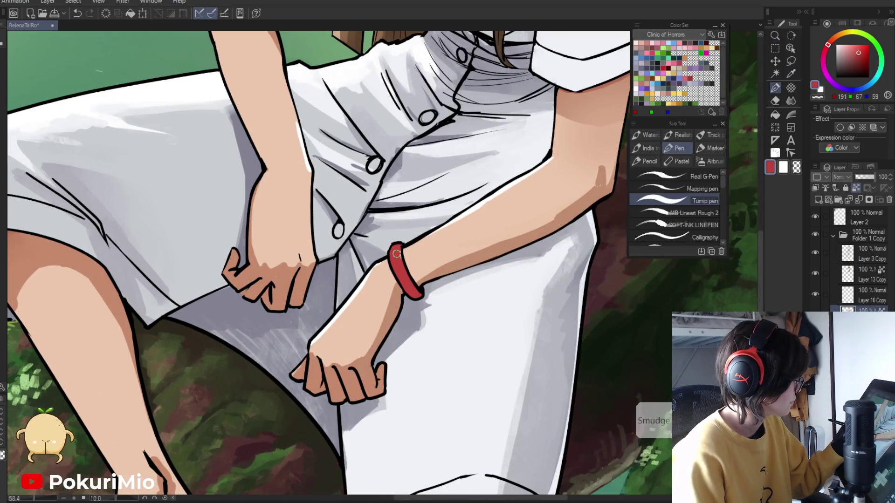
left_click(364, 280, "alt")
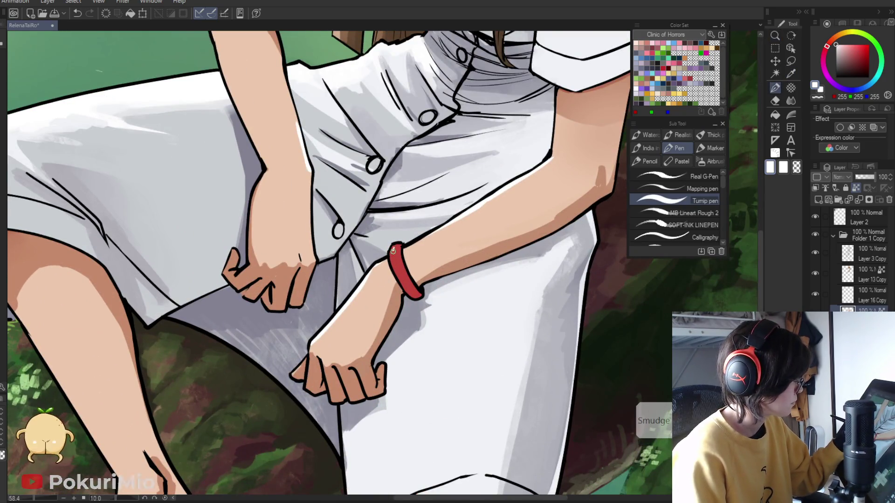
Shade the bracelet with darker reds eyedropped from its edge, then review it zoomed out
left_click(394, 244, "alt")
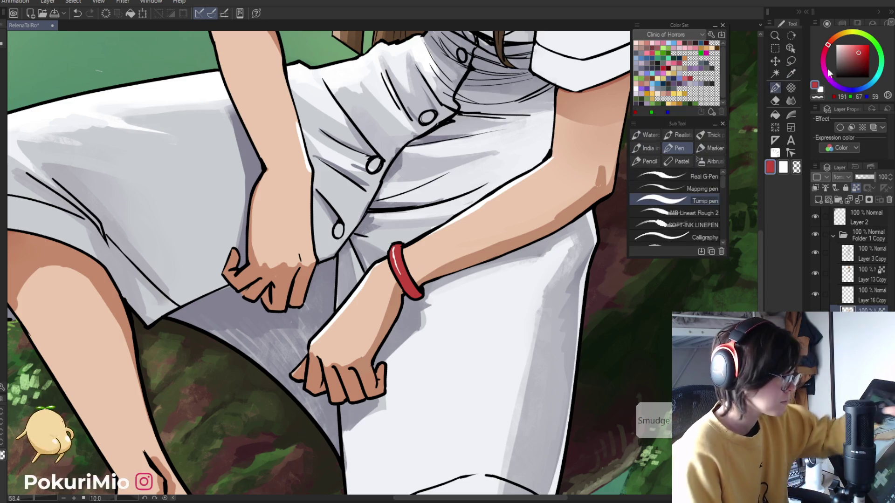
left_click(412, 292, "alt")
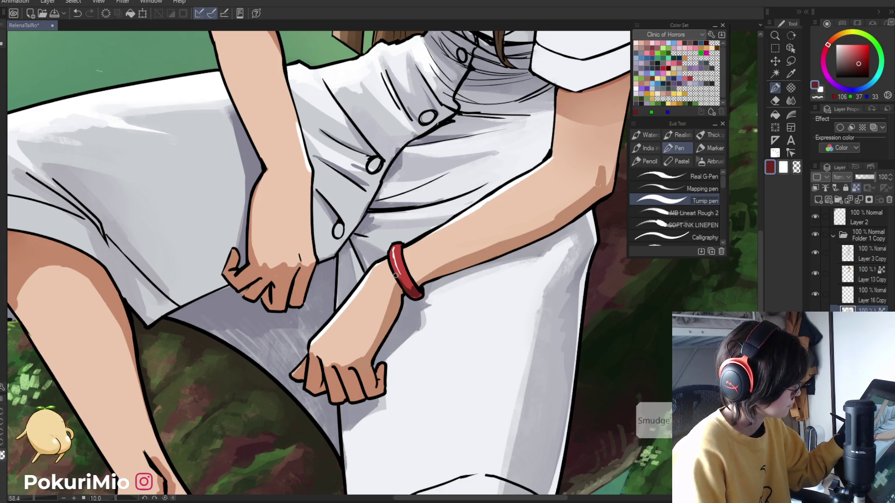
left_click(409, 274, "alt")
key("ctrl+minus")
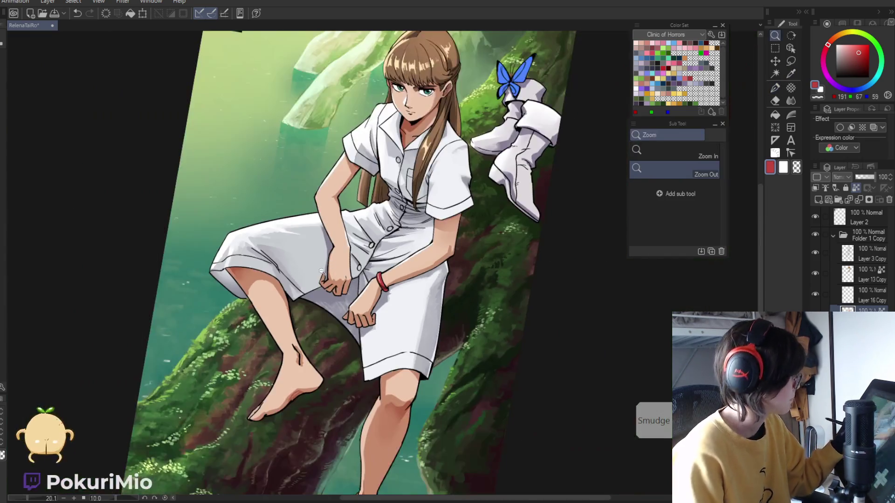
key("minus")
key("ctrl+plus")
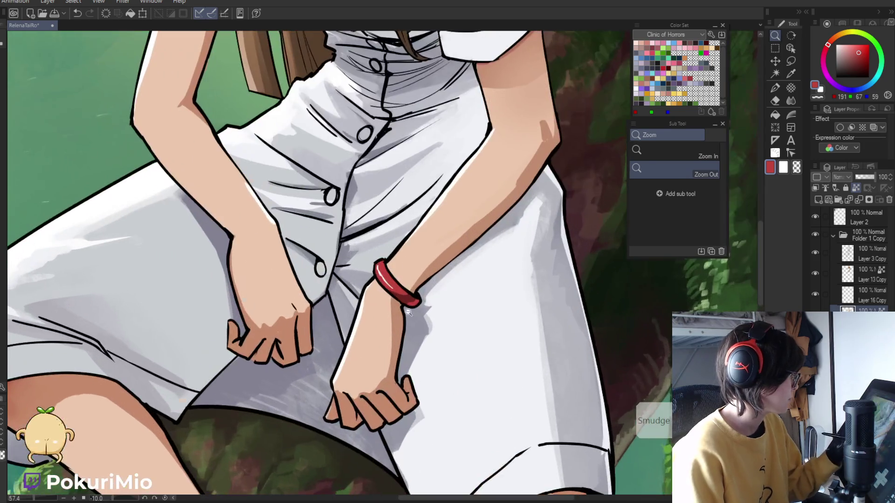
left_click(404, 303, "alt")
key("ctrl+minus")
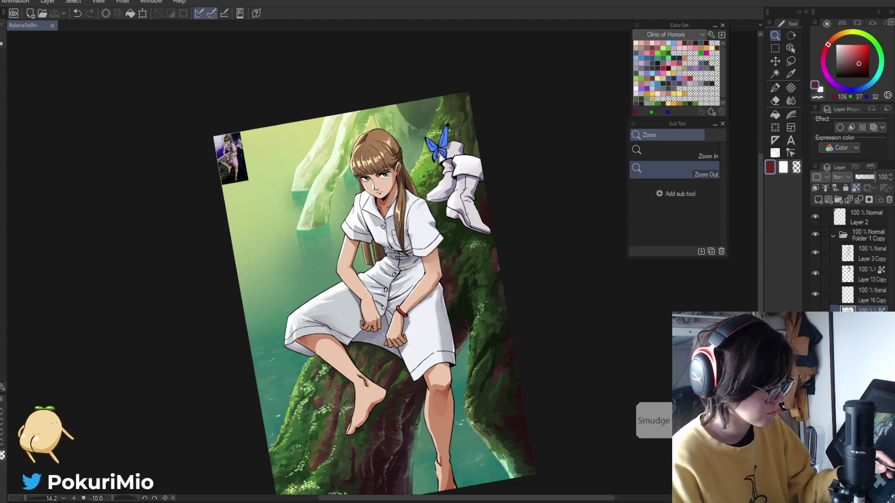
Zoom in on the legs and lighten the eyedropped skin tone to a pale peach
left_click_drag(454, 465, 434, 450)
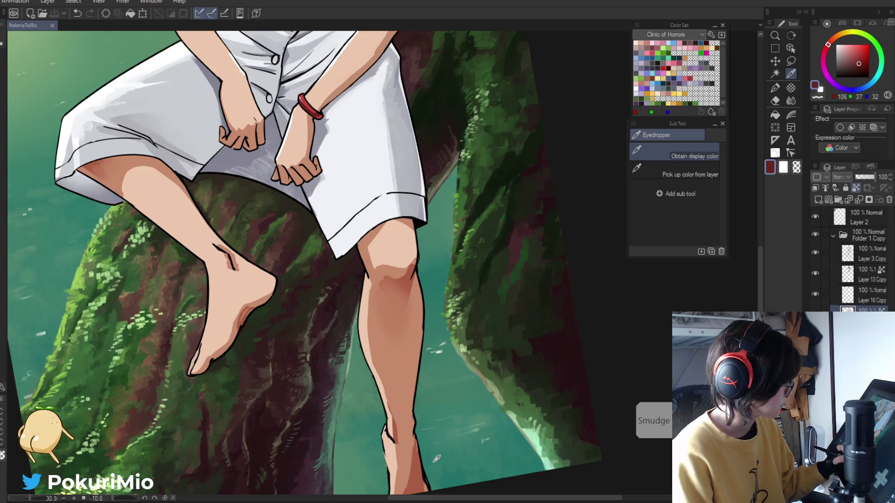
left_click(406, 413)
key("p")
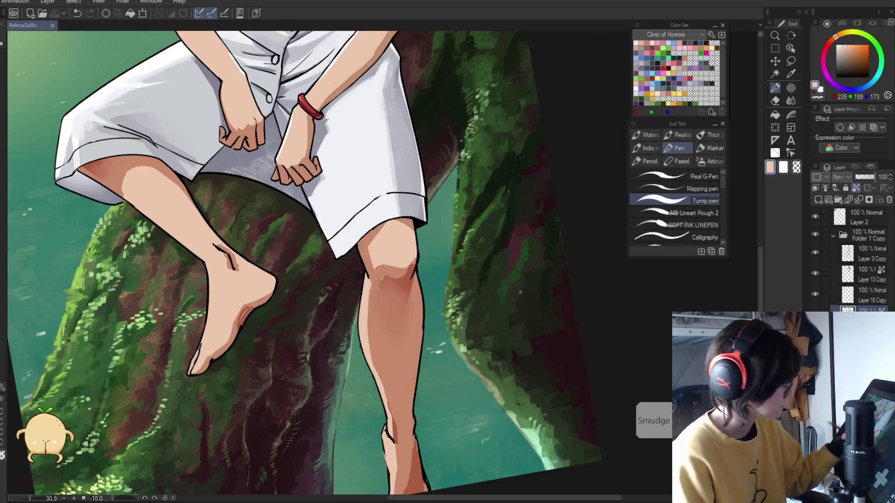
left_click(844, 44)
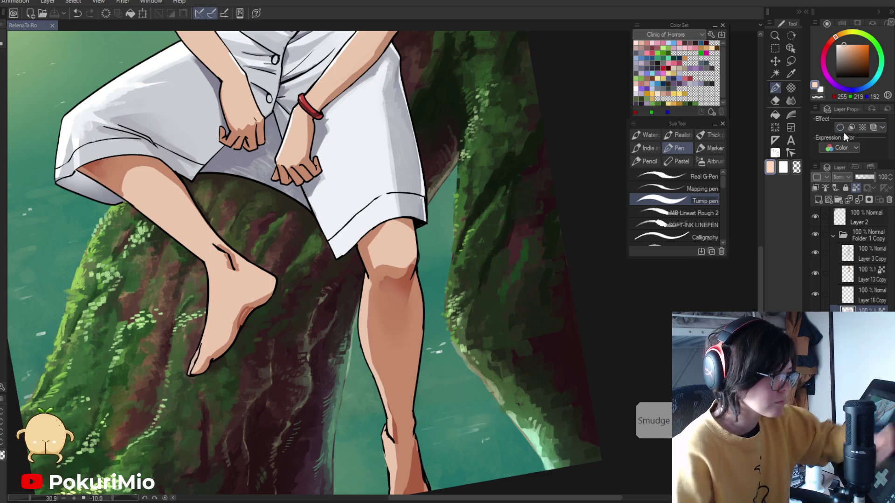
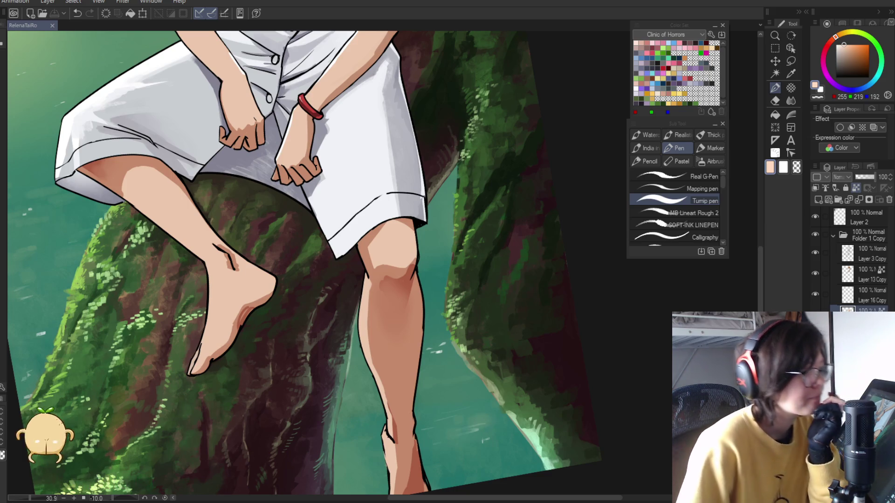
Fit the whole illustration upright in the window, centre it, then zoom toward the girl's face
key("slash")
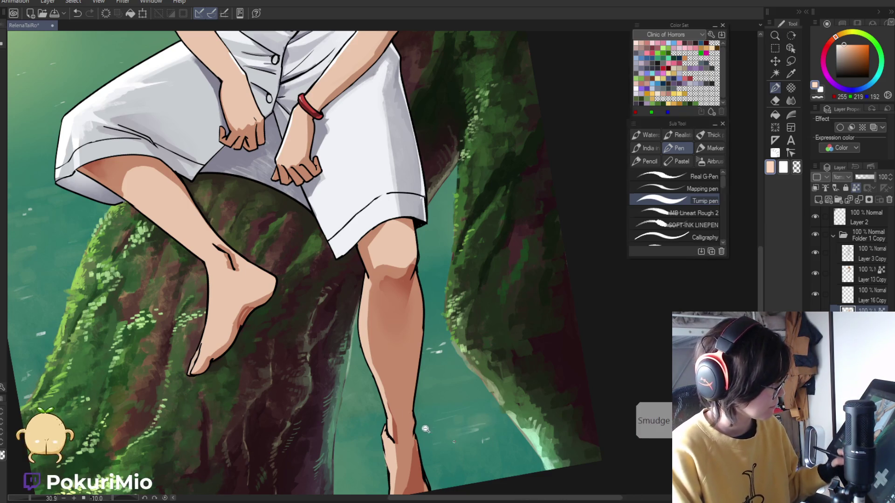
scroll(306, 358, "down", 5)
key("ctrl+0")
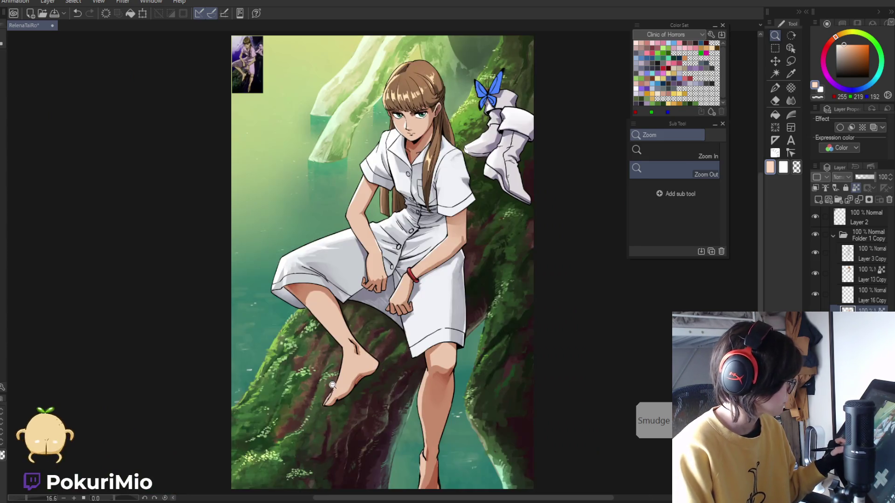
left_click_drag(338, 408, 369, 432)
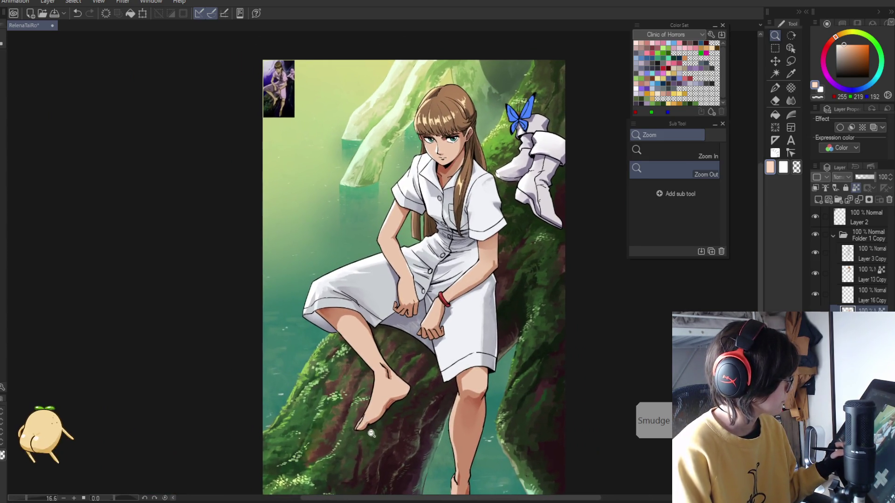
mouse_move(369, 431)
left_mouse_down()
mouse_move(378, 400)
mouse_move(371, 413)
left_mouse_up()
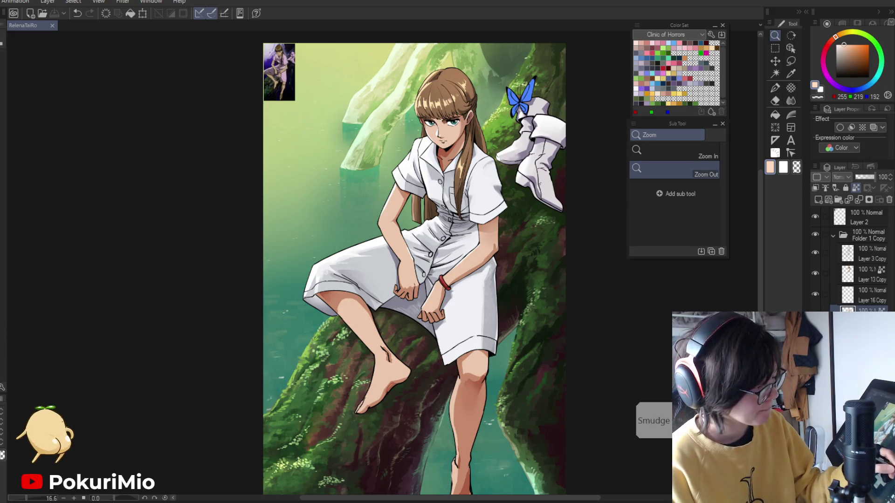
left_click_drag(438, 200, 460, 199)
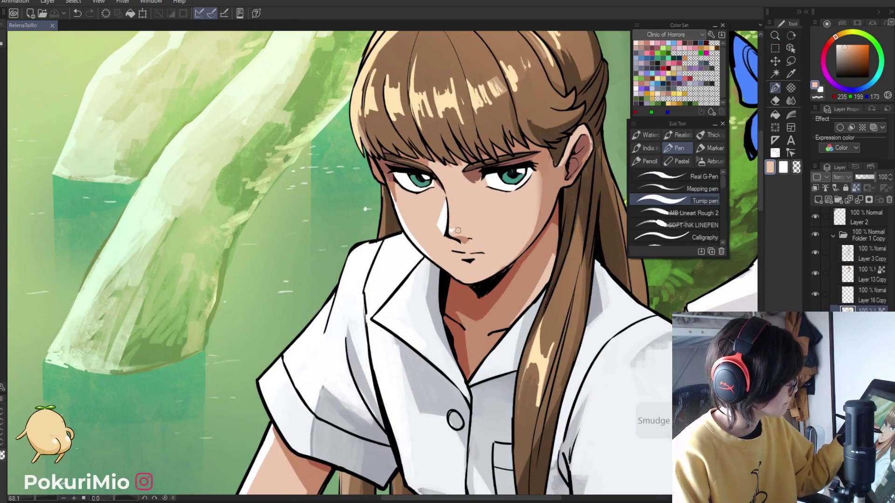
Sample dark and mid skin tones from the face and shade the crease between the eyebrows
mouse_move(466, 258)
left_mouse_down()
mouse_move(456, 257)
mouse_move(482, 423)
left_mouse_up()
key("x")
key("p")
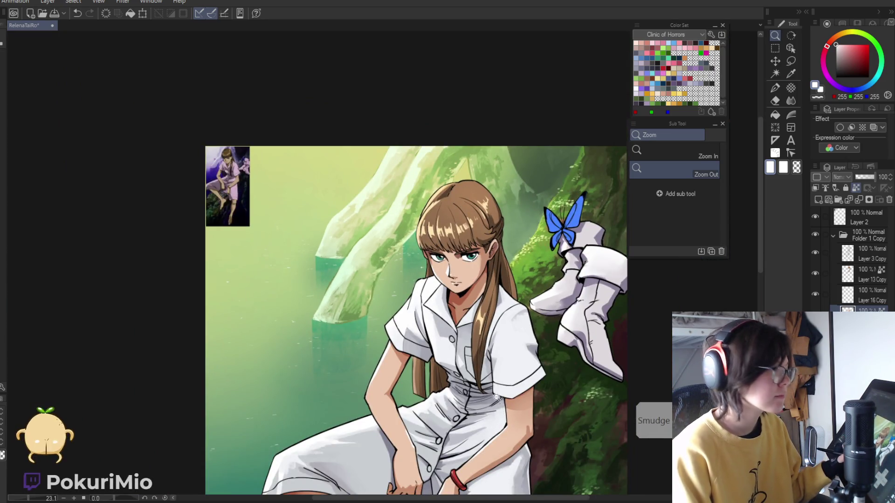
scroll(485, 407, "up", 1)
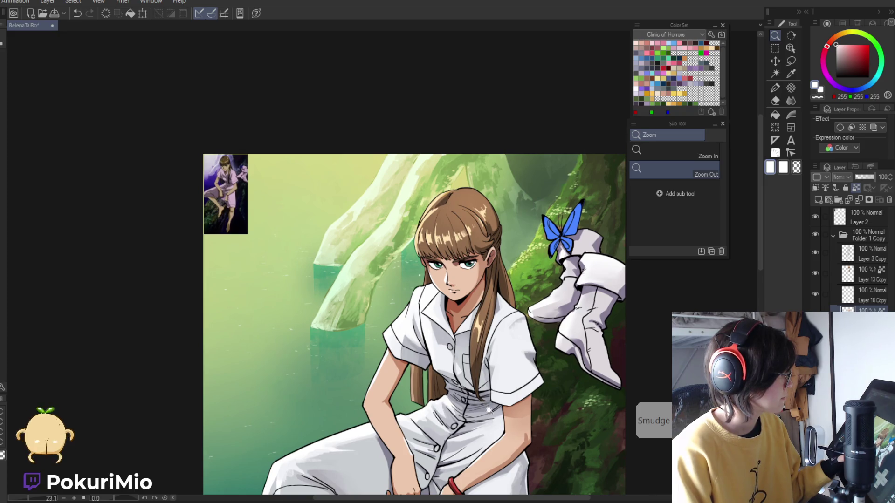
left_click_drag(459, 250, 535, 256)
key("i")
left_click(535, 256)
left_click(454, 280)
key("p")
left_click_drag(432, 288, 470, 297)
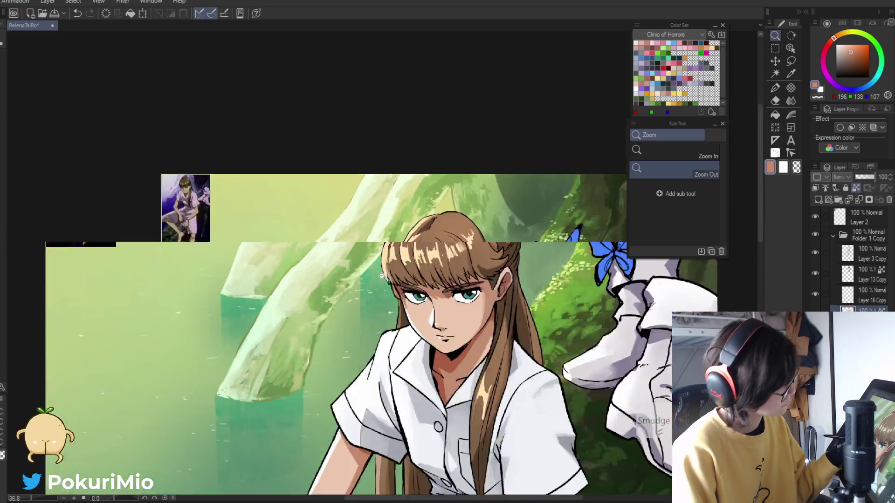
Check the whole illustration, then sample light and darker skin tones from the face
left_click(409, 346)
left_click(404, 313)
key("i")
left_click(401, 312)
key("p")
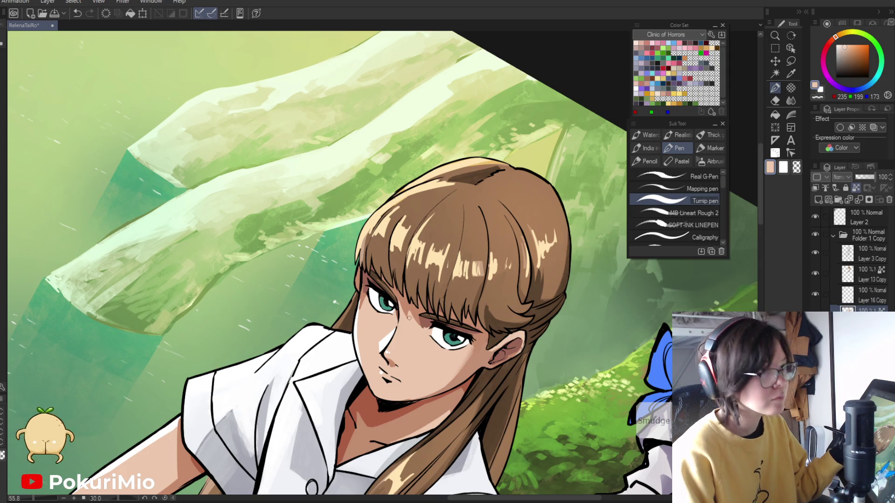
left_click(406, 321, "alt")
Blend the brow shading, pick a lighter skin tone, and rotate the view toward the brow
key("ctrl+space")
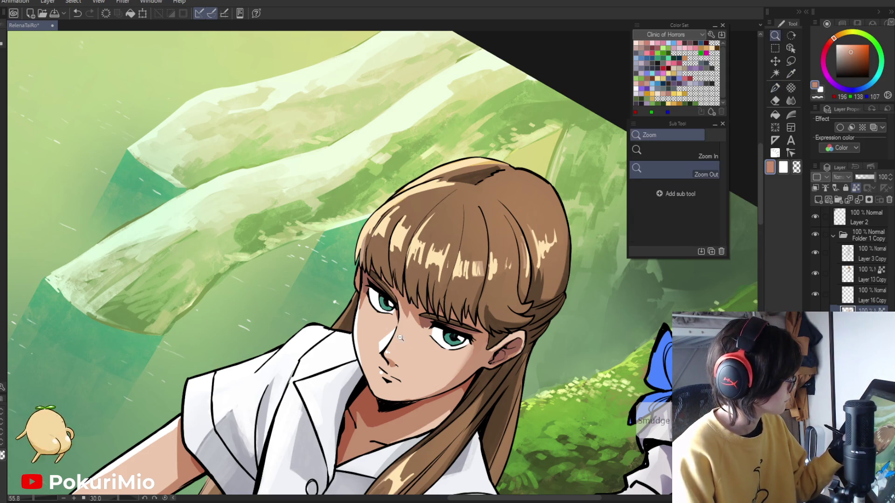
left_click(365, 347, "alt")
left_click(454, 296)
key("j")
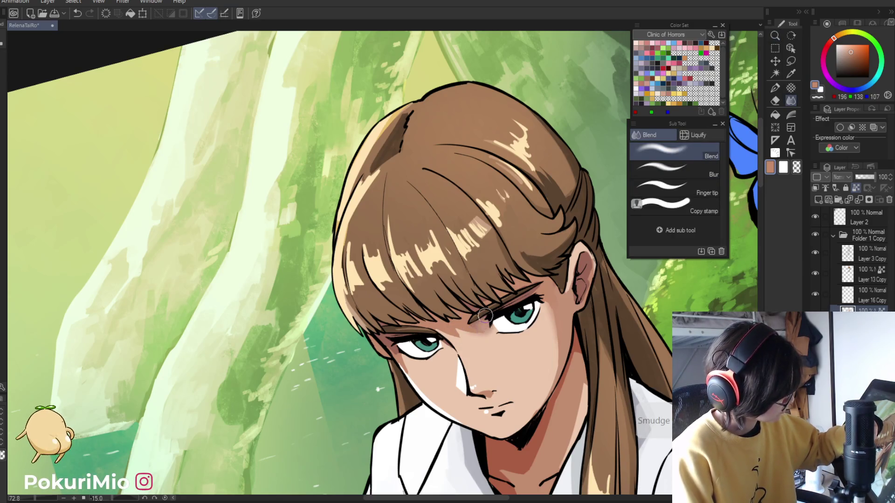
key("p")
left_click(487, 326, "alt")
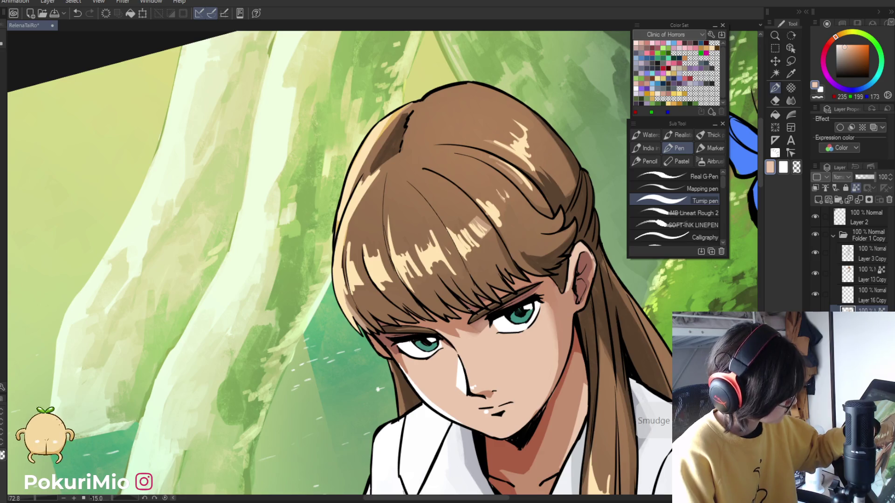
key("minus")
key("minus")
key("minus")
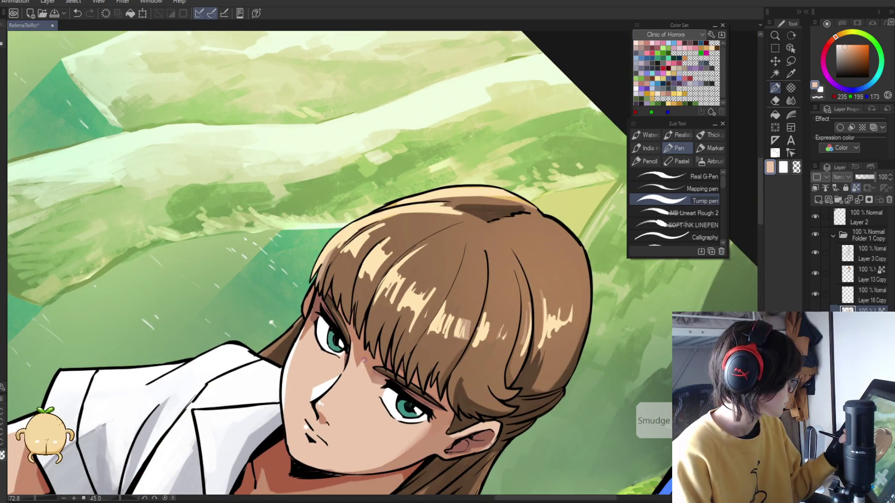
Sample a skin tone and darker shadow tone near the brow, then straighten the view upright
left_click_drag(371, 377, 399, 422)
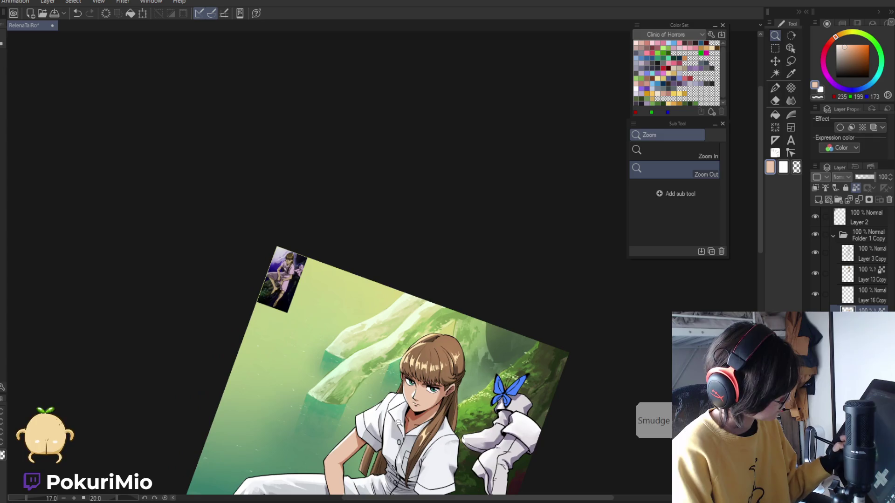
left_click_drag(421, 391, 397, 367)
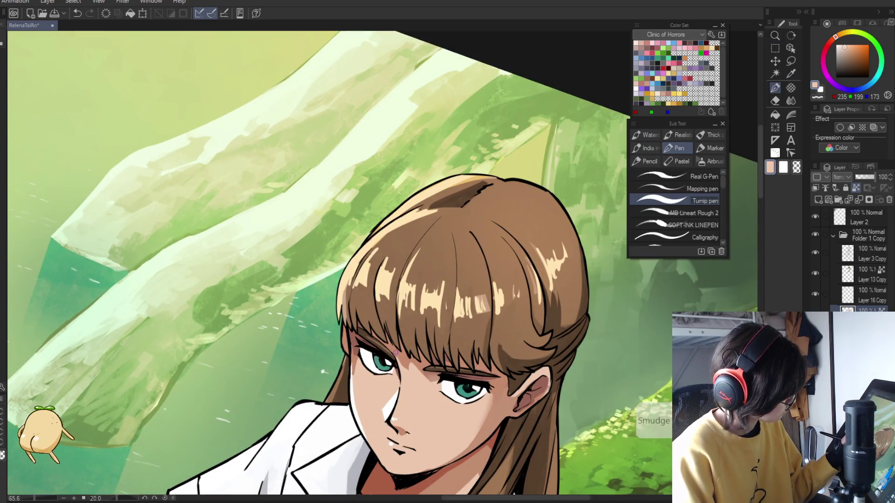
left_click_drag(323, 372, 401, 456)
scroll(401, 392, "up", 5)
left_click(361, 373, "alt")
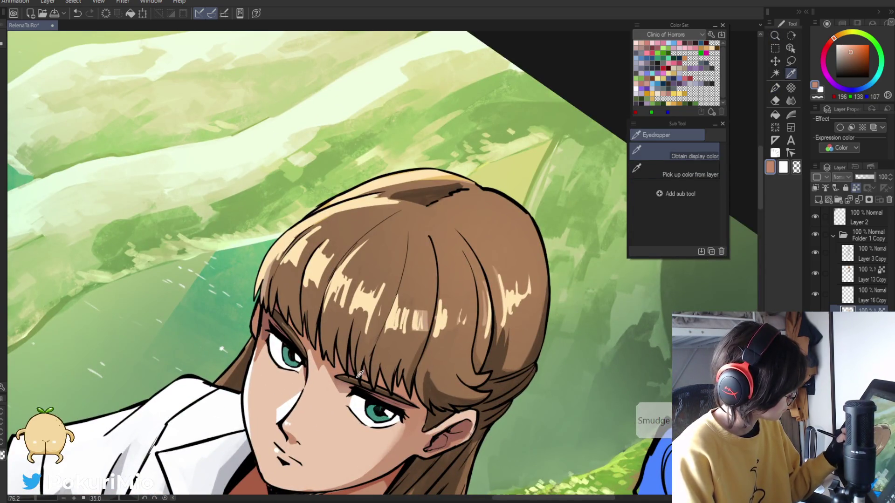
left_click(337, 386, "alt")
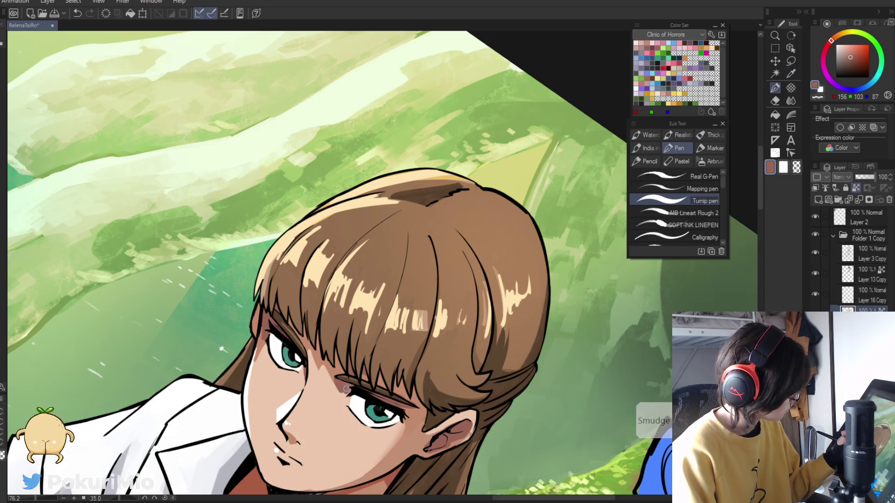
key("ctrl+at")
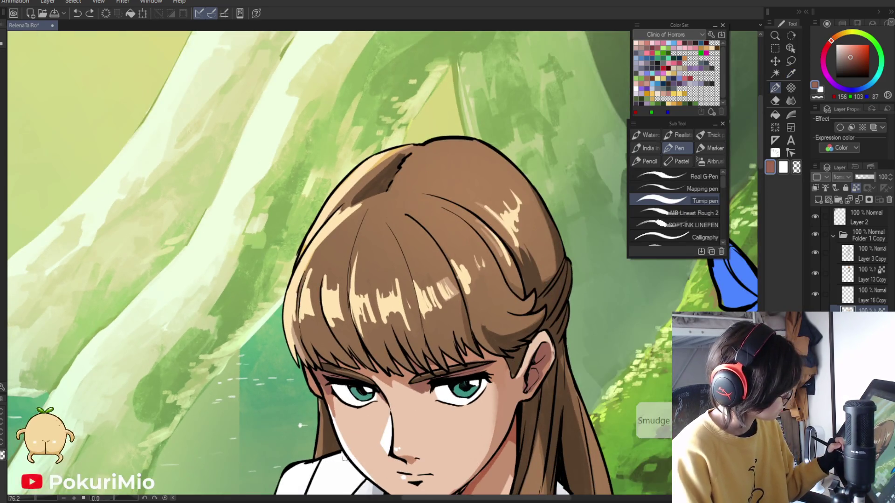
Zoom out to review the brow shading against the whole illustration
scroll(330, 466, "down", 3)
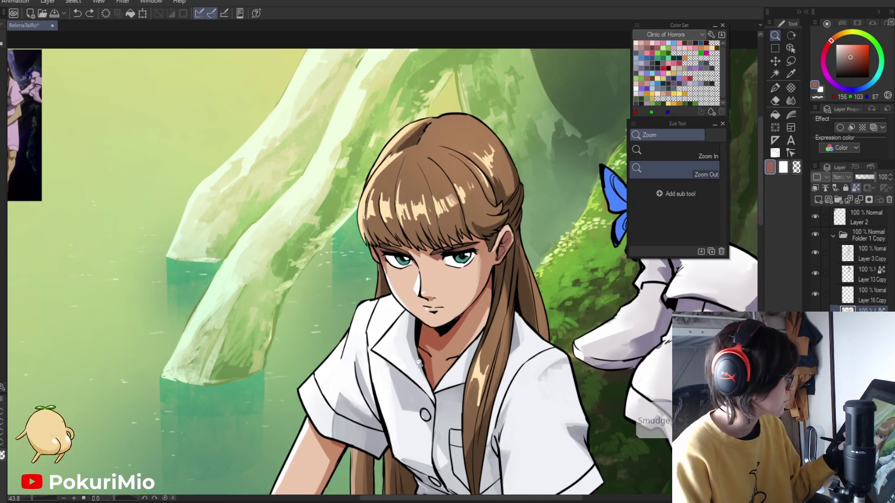
left_click(418, 362)
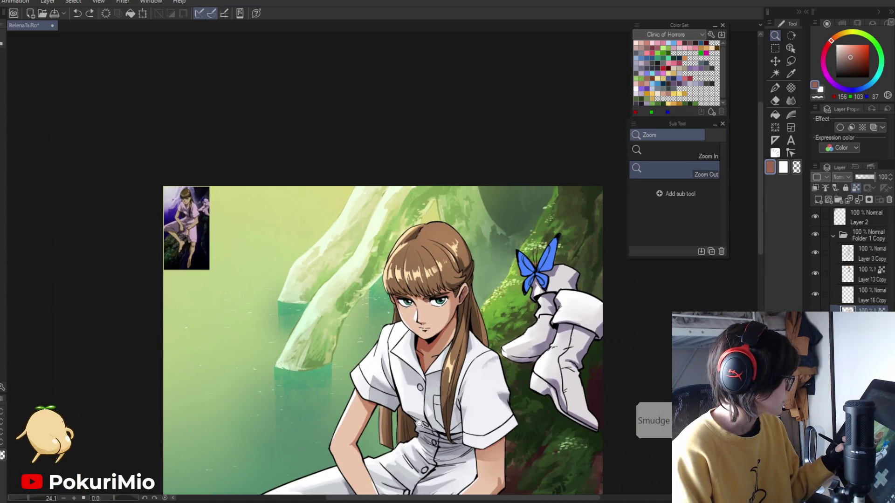
scroll(423, 332, "up", 3)
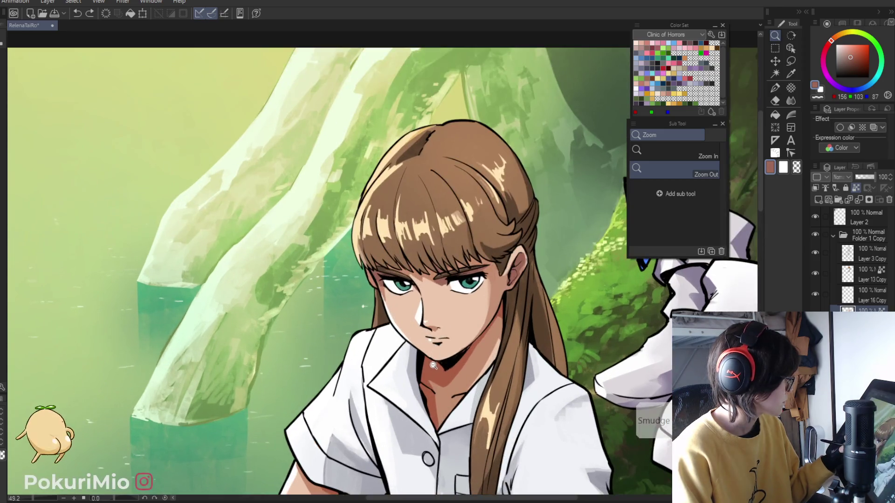
scroll(427, 334, "down", 5)
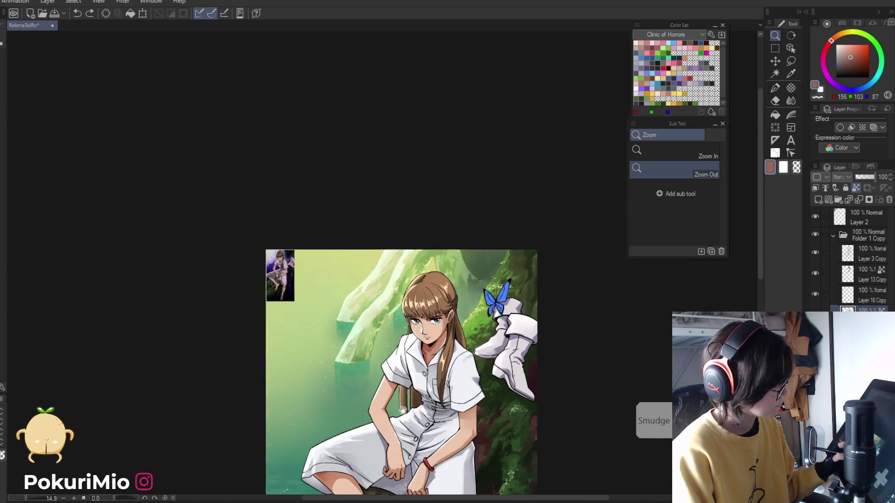
Save, then sample white from the dress and add a white highlight along the ankle and foot
key("ctrl+s")
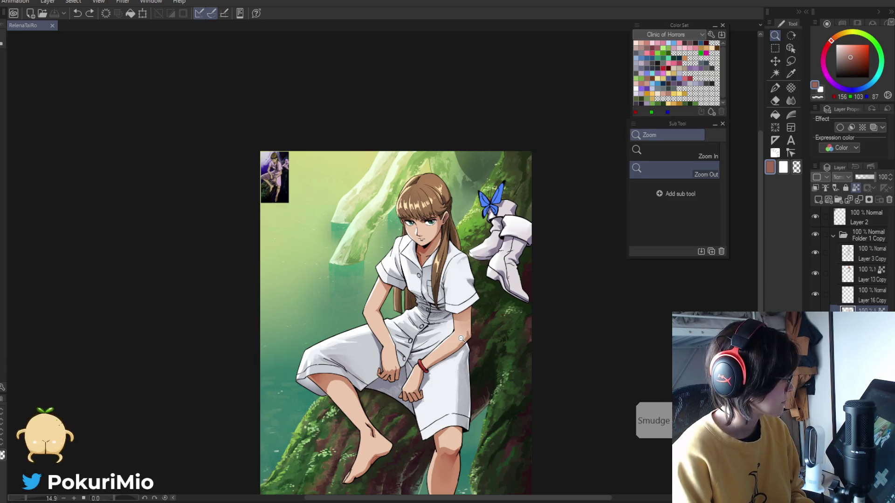
key("i")
left_click(387, 263)
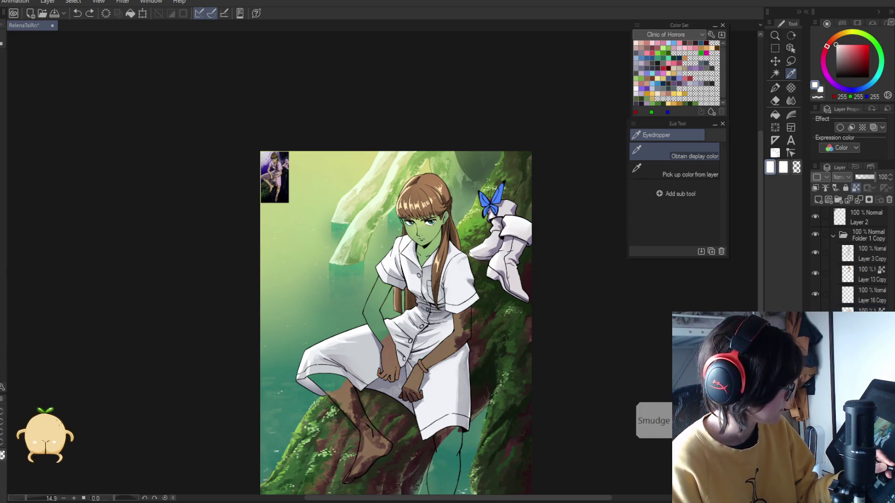
left_click(363, 472)
left_click_drag(363, 472, 409, 367)
key("p")
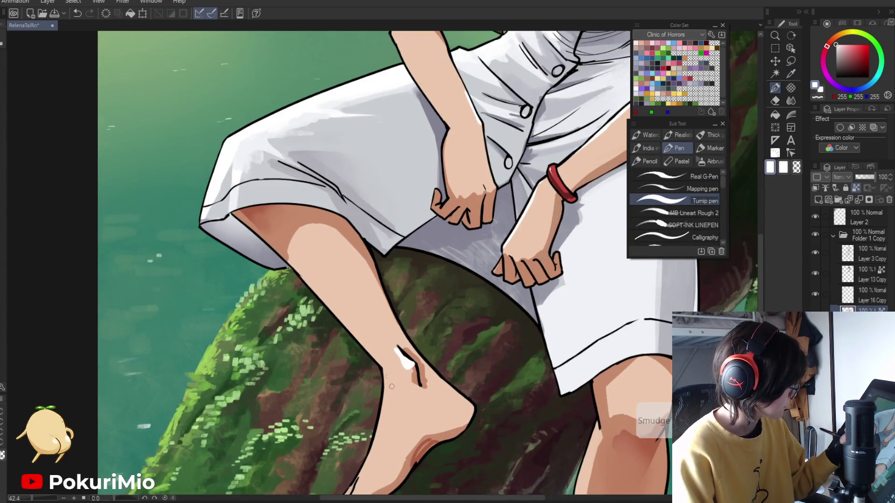
left_click_drag(386, 382, 368, 462)
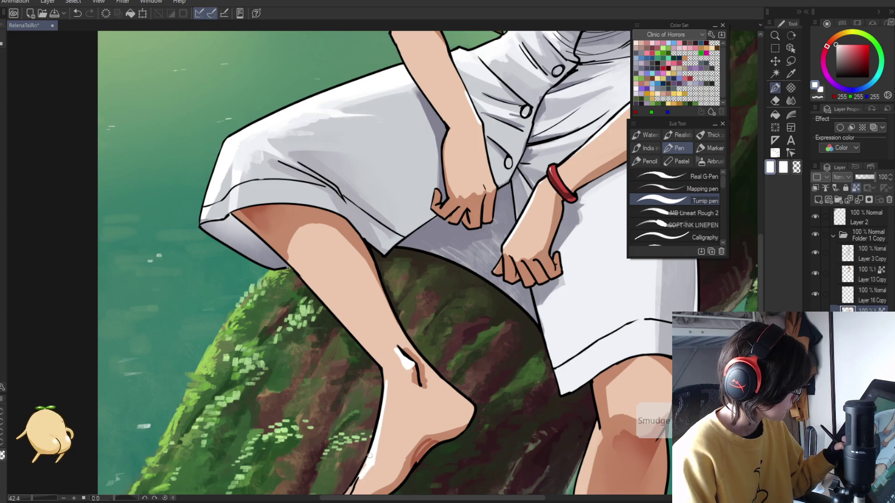
Paint a light skin-tone edge along the lower leg, then fit the whole illustration to the window
left_click_drag(352, 414, 395, 279)
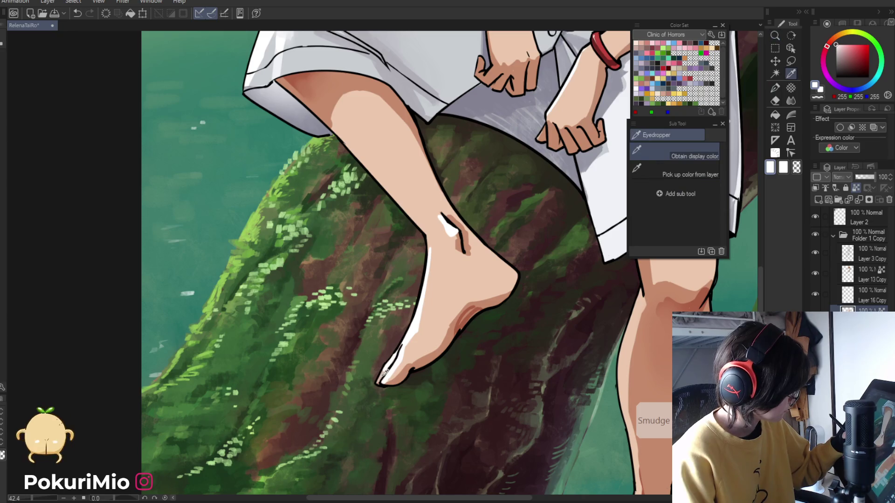
left_click(399, 350, "alt")
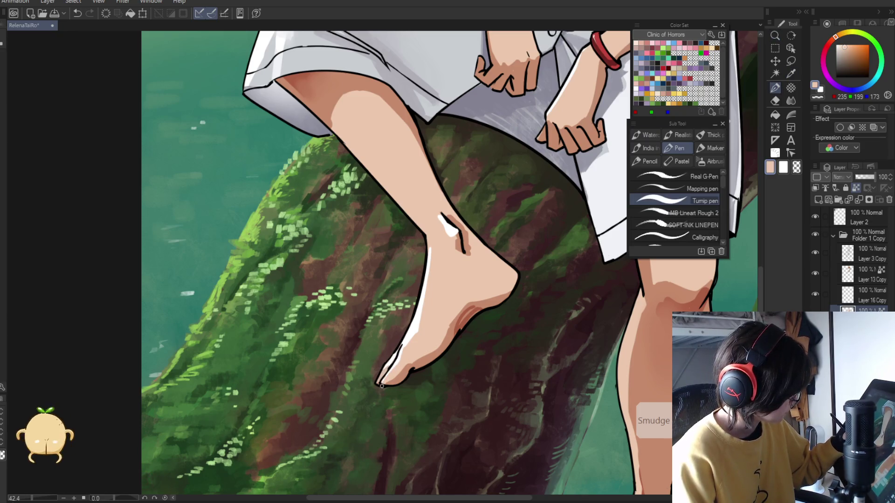
left_click(413, 338, "alt")
left_click(421, 317, "ctrl+alt")
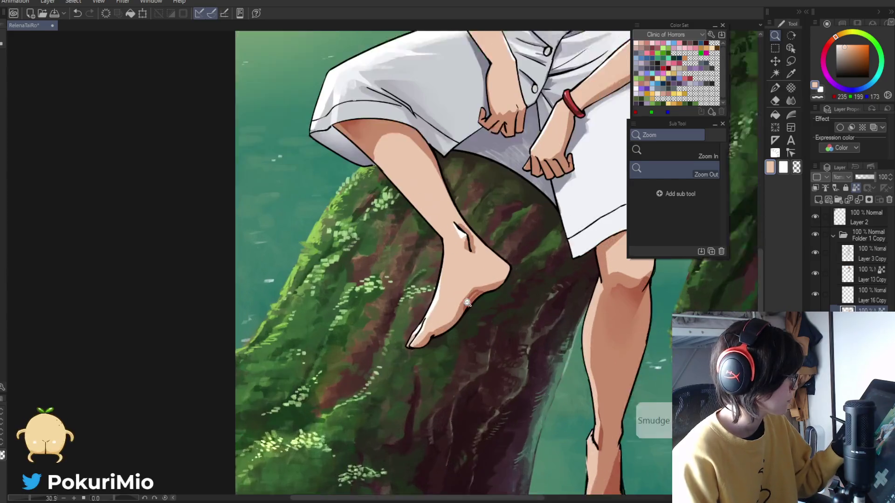
left_click(403, 294, "ctrl+alt")
scroll(503, 348, "up", 3)
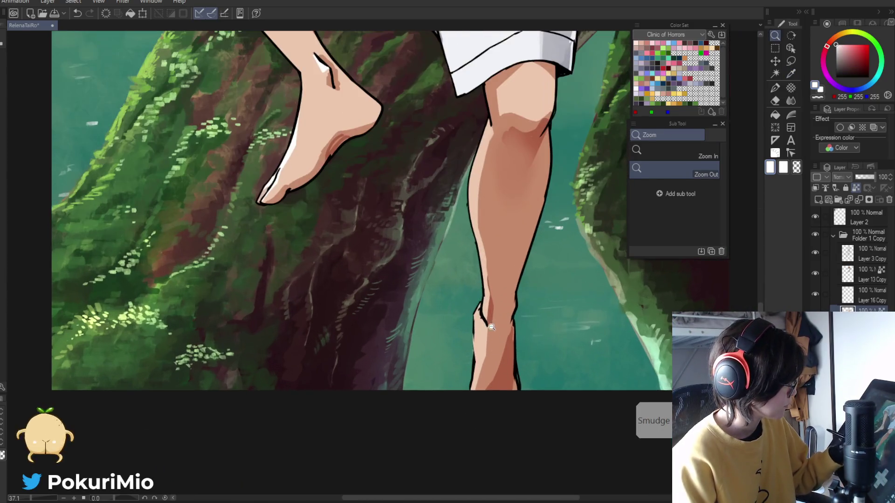
left_click_drag(474, 315, 475, 368)
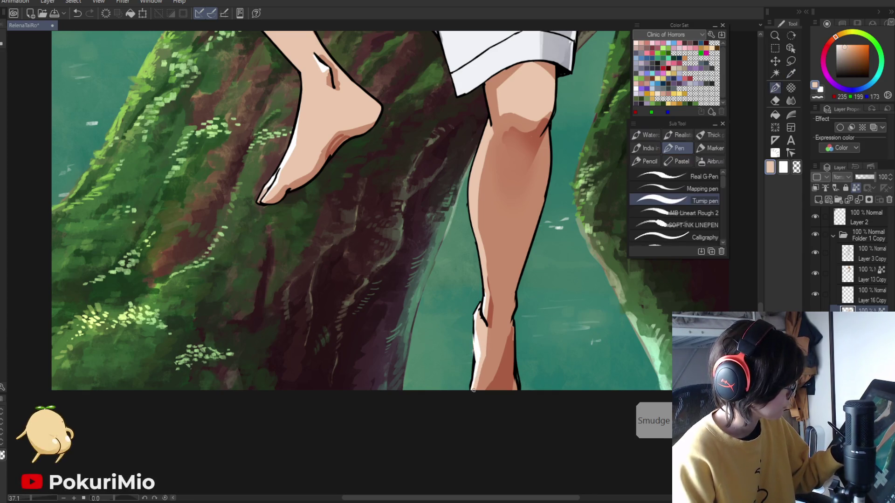
left_click(469, 385, "ctrl+alt")
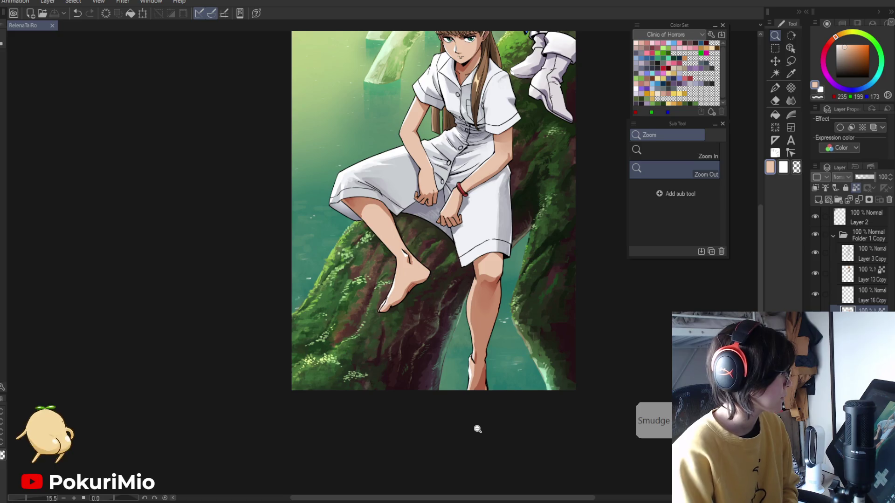
key("ctrl+0")
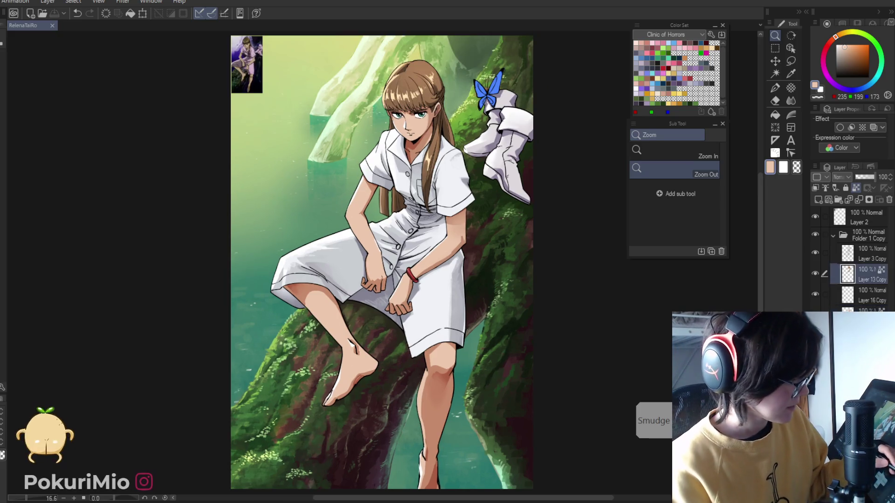
Sample mid and lighter skin tones and paint touch-up strokes on the hair and near the neck
scroll(410, 140, "up", 4)
left_click(410, 139, "alt")
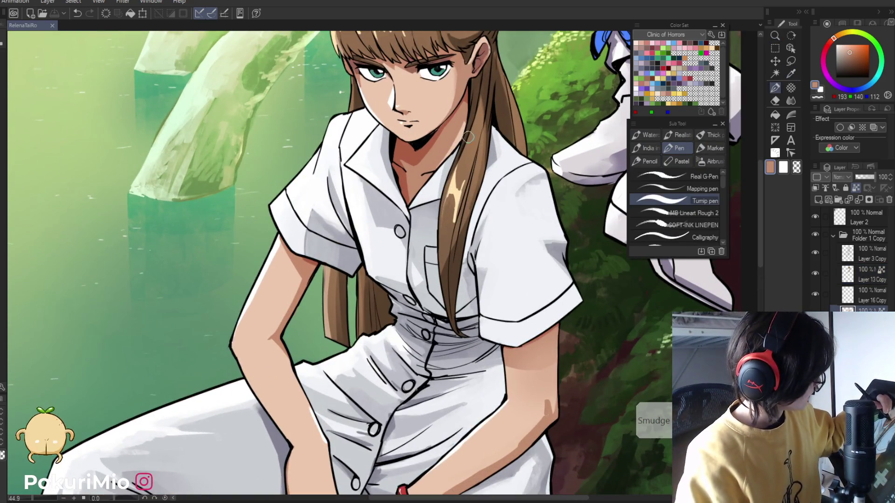
left_click_drag(469, 136, 448, 161)
key("ctrl+space")
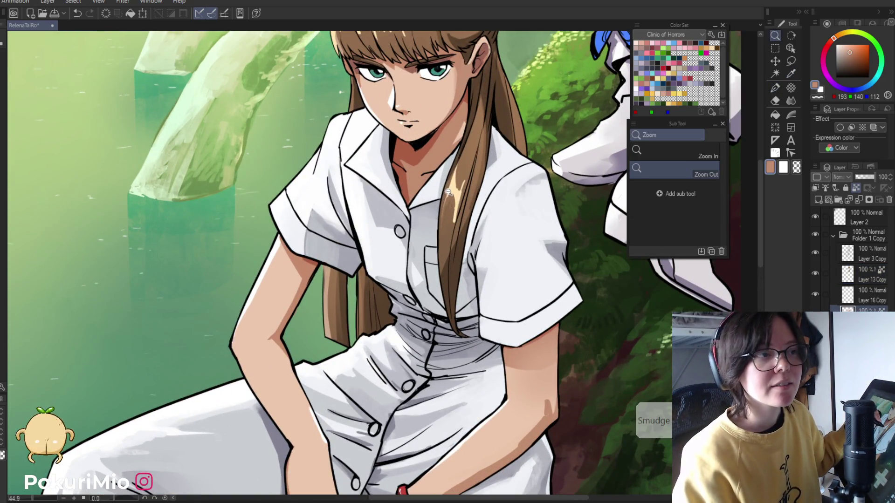
left_click(426, 224, "ctrl+alt")
left_click(447, 149, "alt")
left_click_drag(459, 126, 436, 170)
Pick darker and reddish-brown skin shades, then lighten the shadow under the chin
left_click(456, 143, "alt")
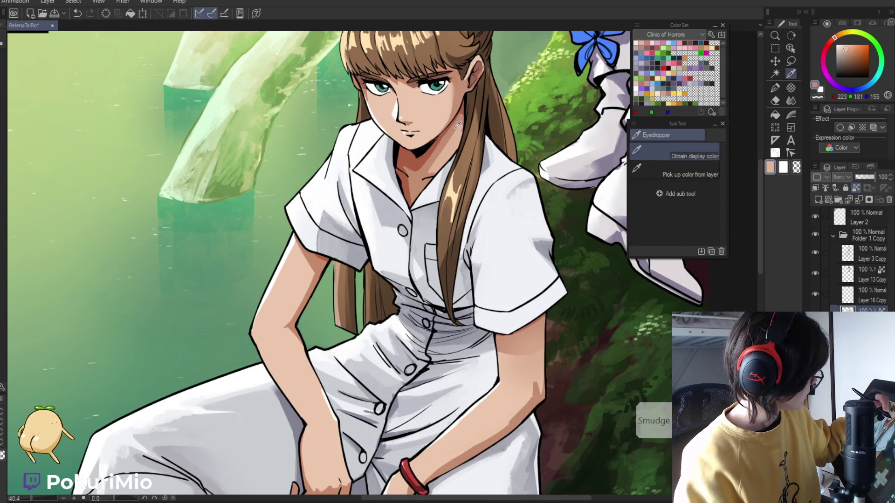
left_click_drag(408, 137, 449, 355)
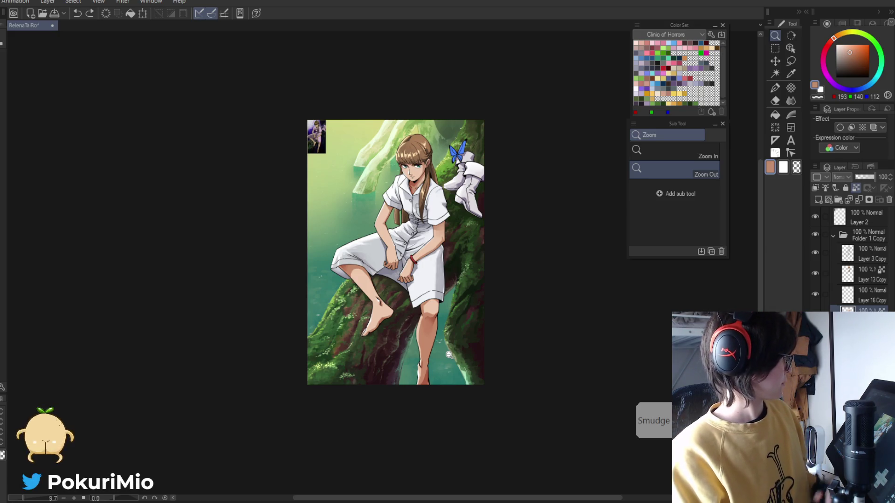
scroll(411, 181, "up", 5)
left_click(406, 182, "alt")
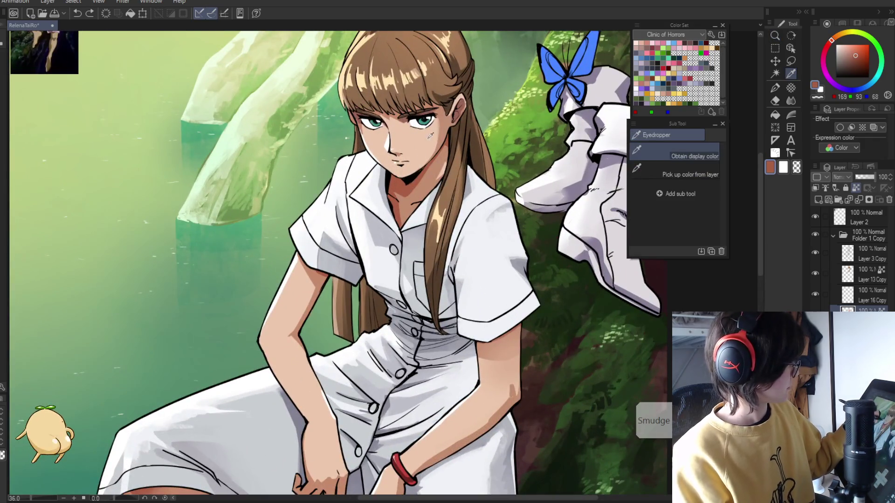
key("p")
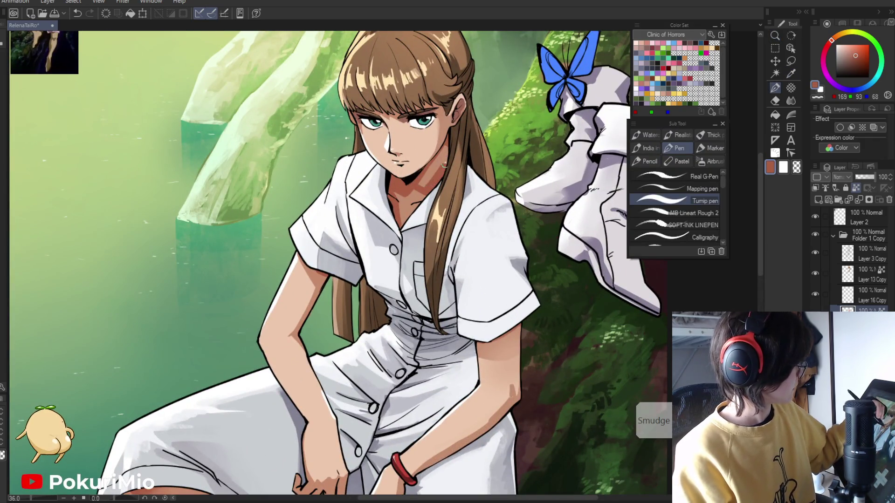
key("alt")
left_click(411, 202, "alt")
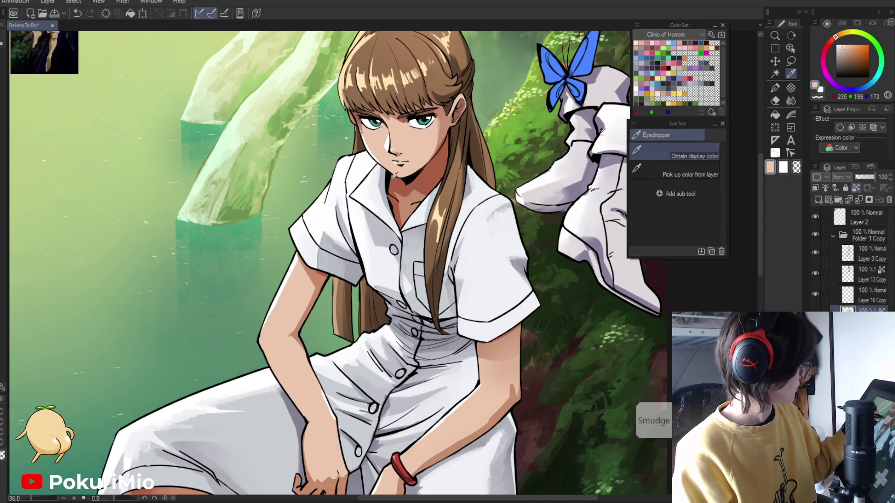
left_click_drag(414, 204, 389, 186)
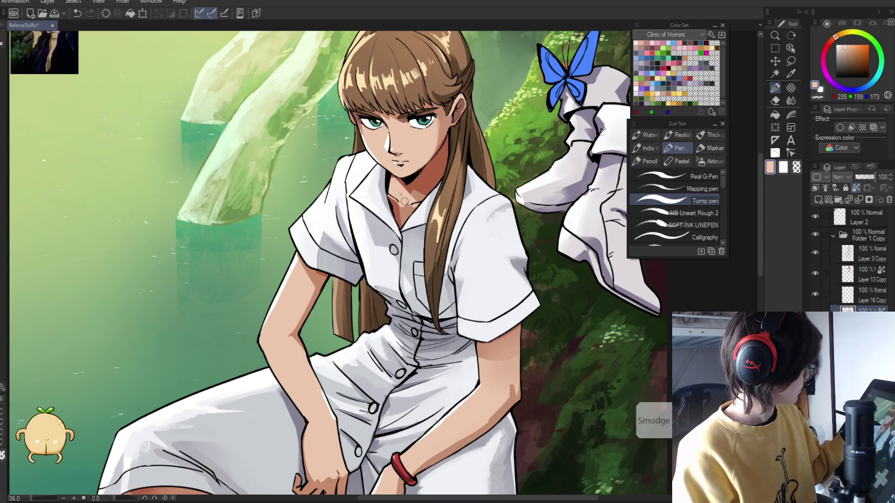
Resample light and darker skin tones from the neck and straighten the canvas rotation
left_click(392, 178, "alt")
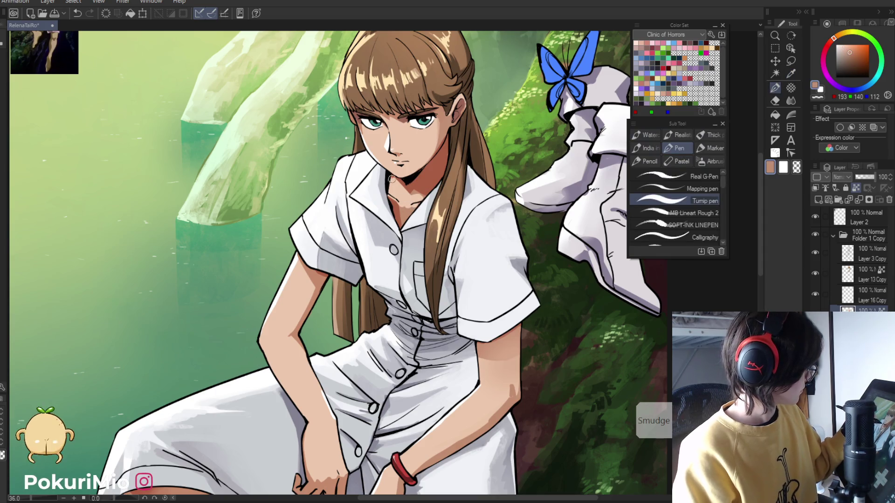
left_click(397, 173, "alt")
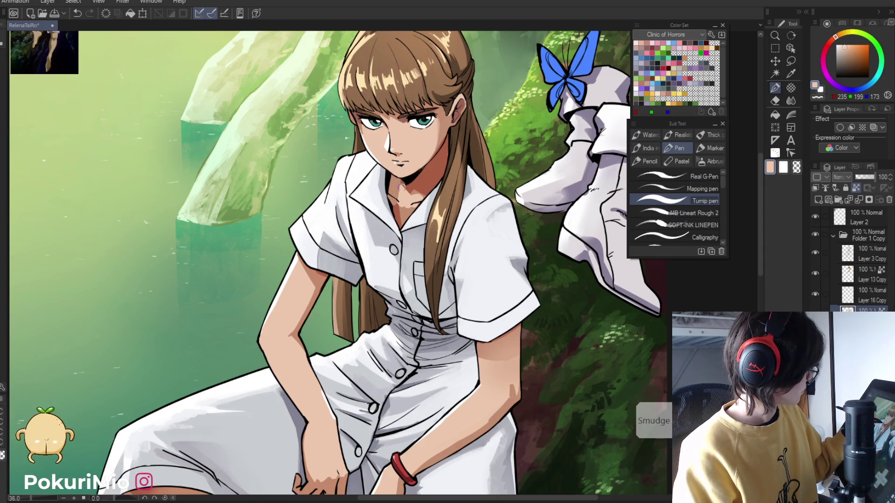
left_click(412, 194, "alt")
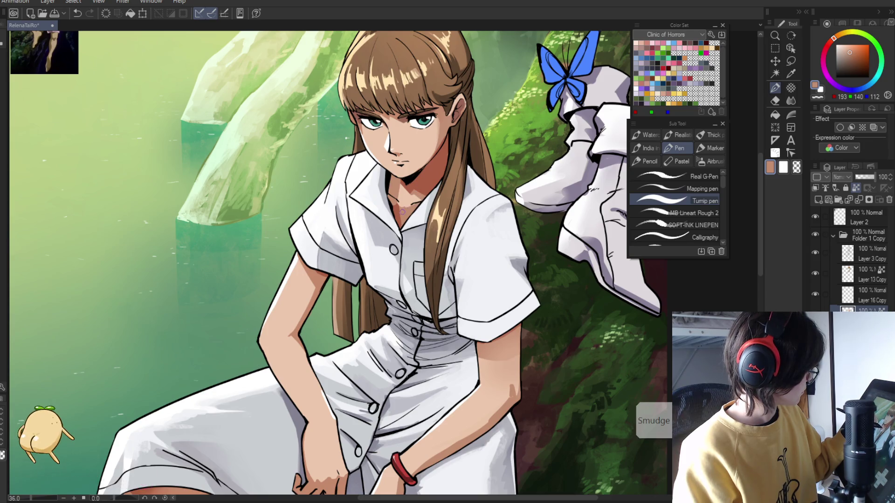
key("p")
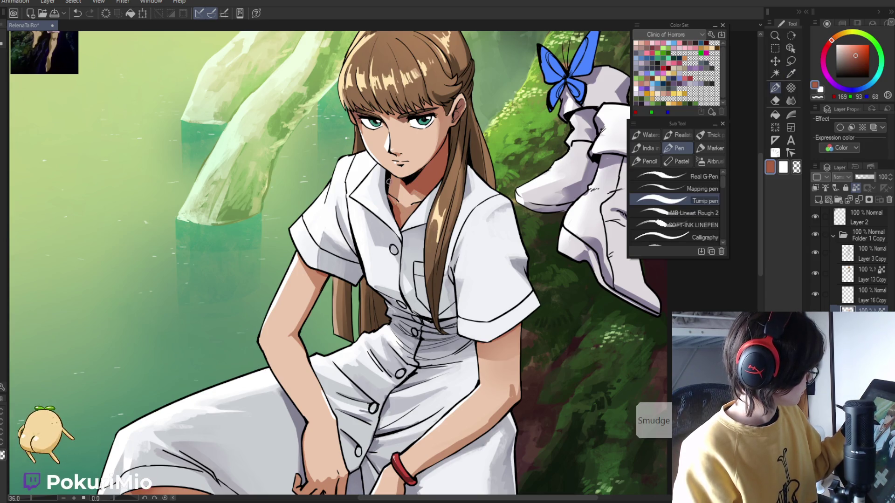
key("i")
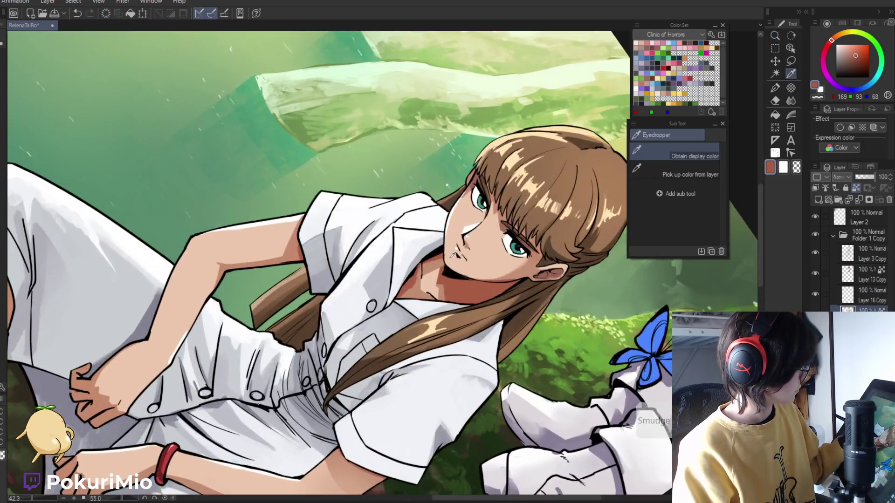
left_click(451, 256)
key("p")
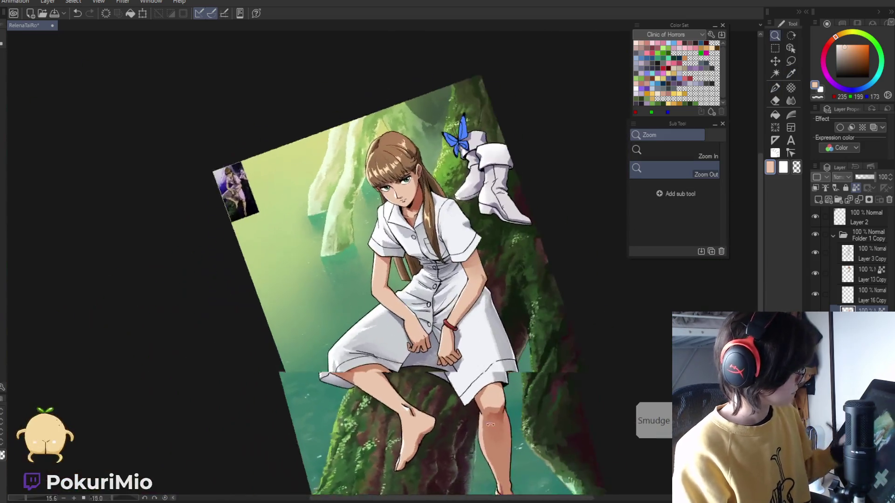
key("asciicircum")
key("asciicircum")
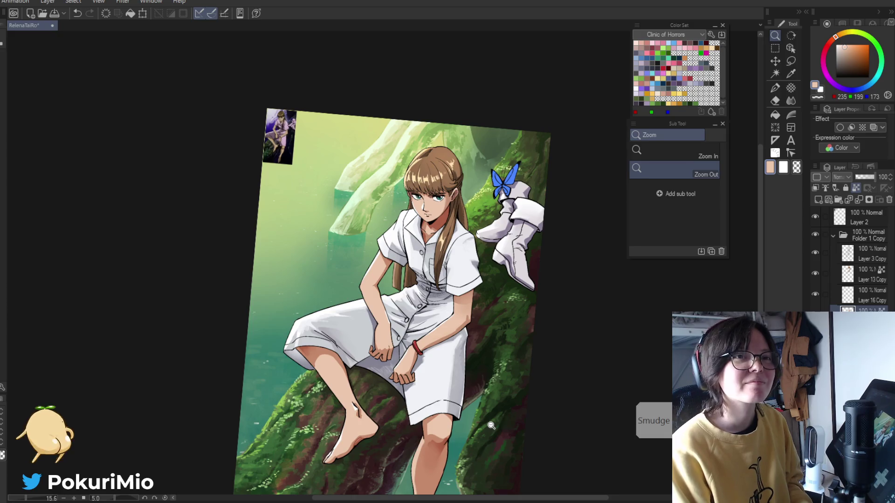
Zoom in on the collar and paint a darker shadow along the underside of the jaw
left_click_drag(433, 227, 401, 278)
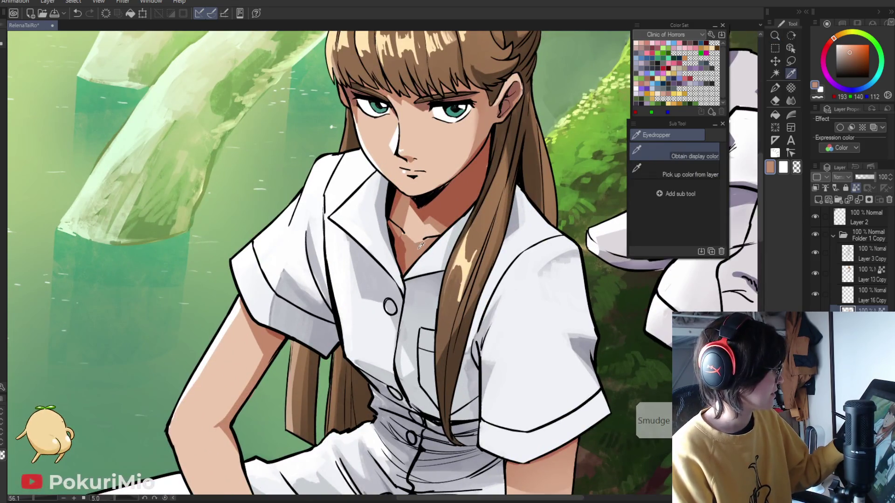
key("g")
key("ctrl+0")
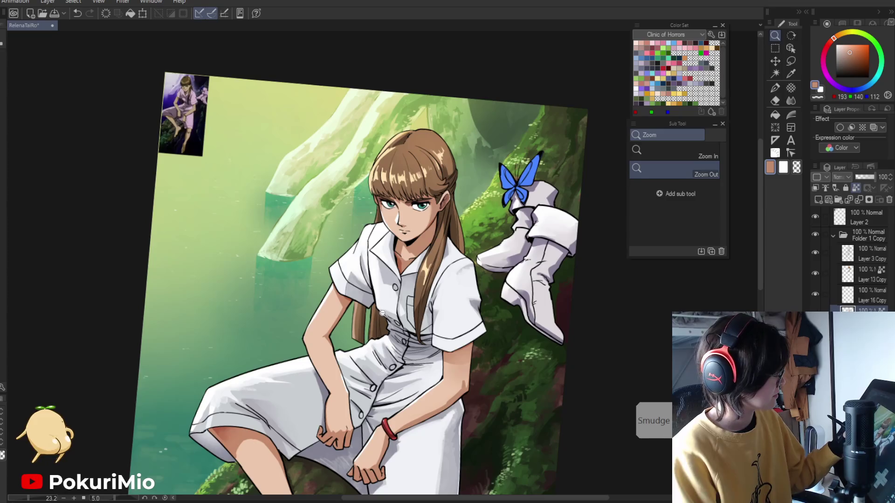
scroll(410, 226, "up", 5)
left_click(410, 226, "alt")
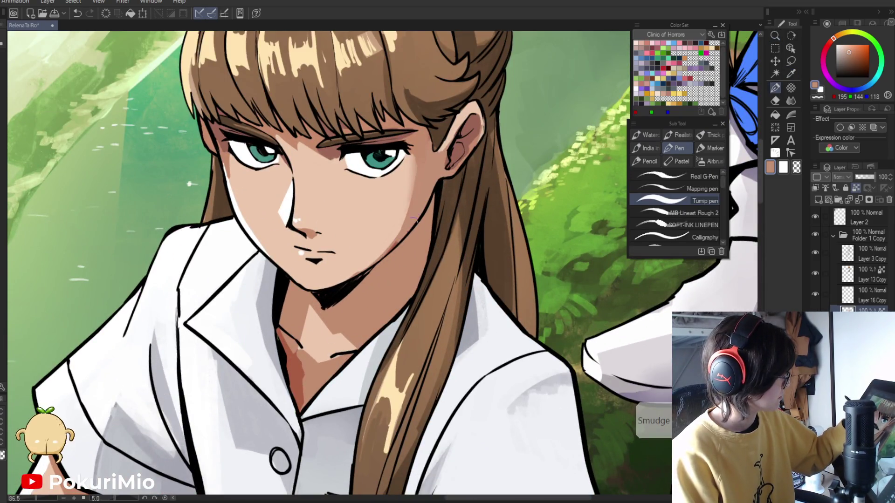
left_click(368, 271, "alt")
mouse_move(368, 271)
left_mouse_down()
mouse_move(352, 292)
mouse_move(323, 301)
mouse_move(392, 302)
mouse_move(380, 332)
left_mouse_up()
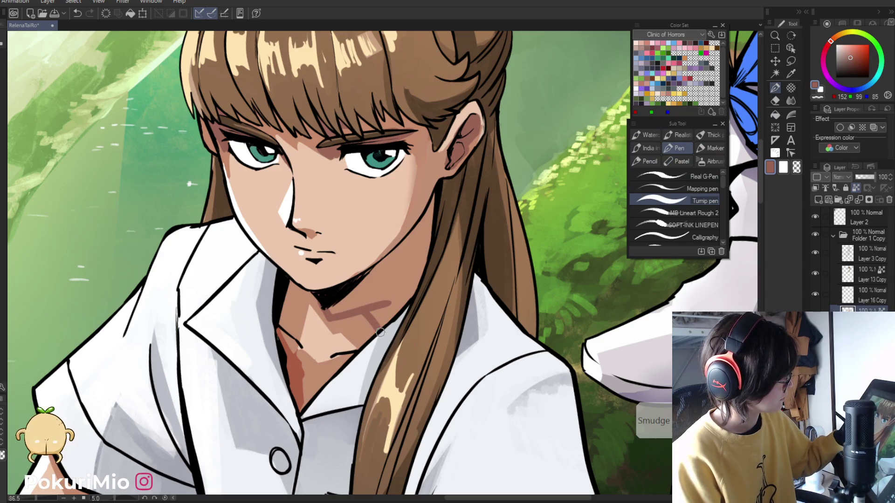
Try and undo a neck fill, then paint the neck below the chin in shadow tone
key("g")
left_click(366, 295)
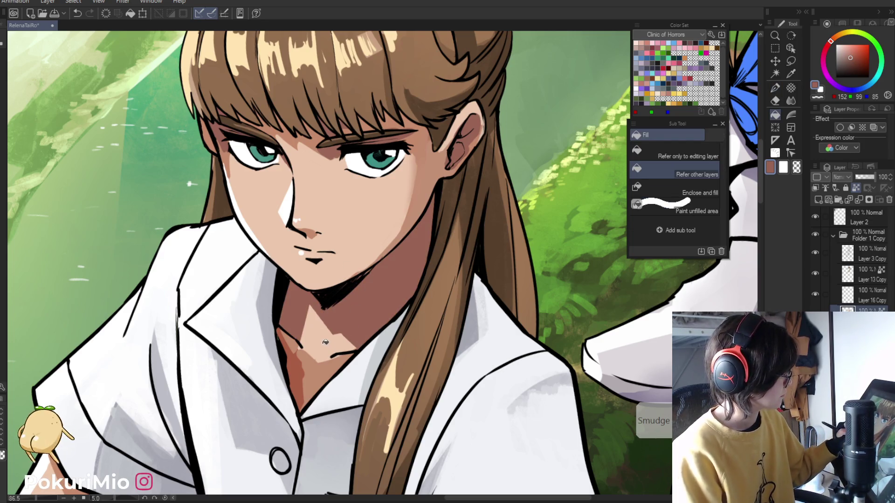
key("ctrl+z")
key("p")
left_click_drag(422, 237, 336, 312)
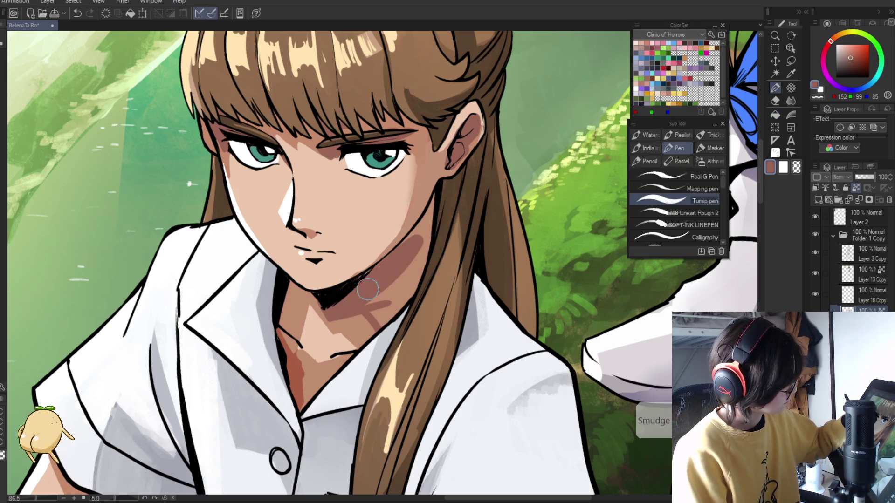
key("ctrl+z")
mouse_move(399, 316)
left_mouse_down()
mouse_move(387, 298)
mouse_move(379, 306)
left_mouse_up()
Sample a skin tone and a lighter tone to touch up the neck shading
key("i")
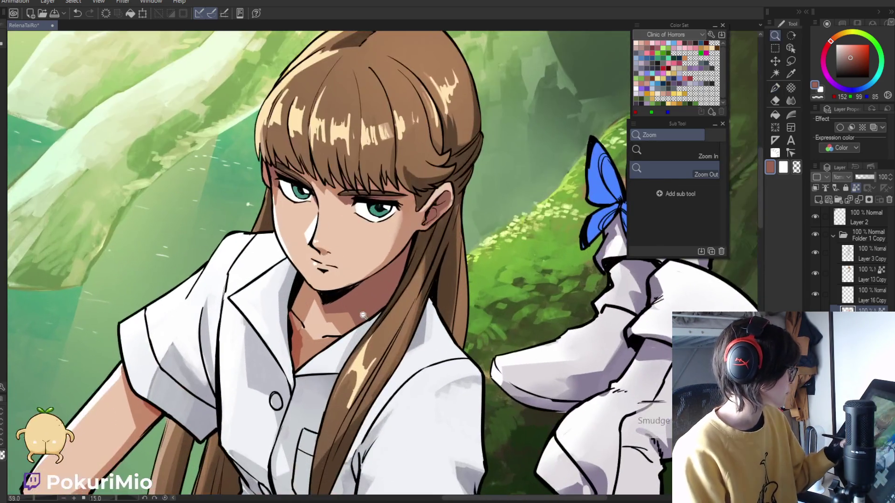
left_click(325, 299)
key("p")
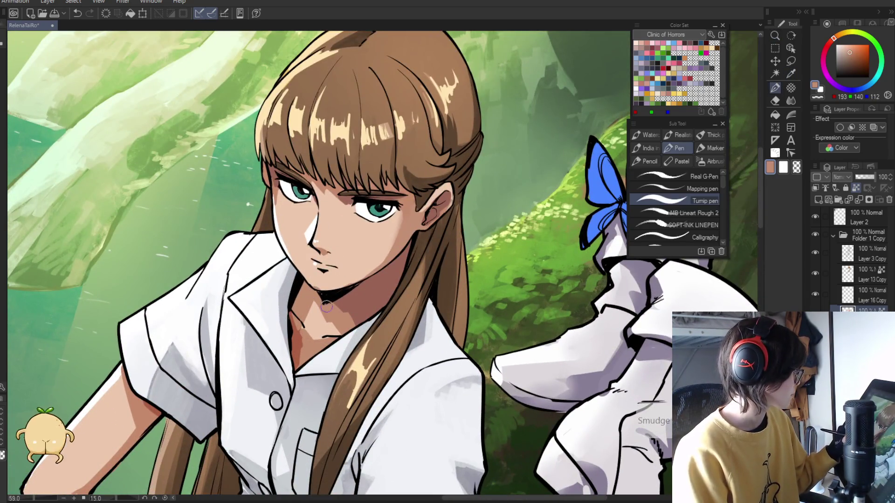
left_click(315, 286, "alt")
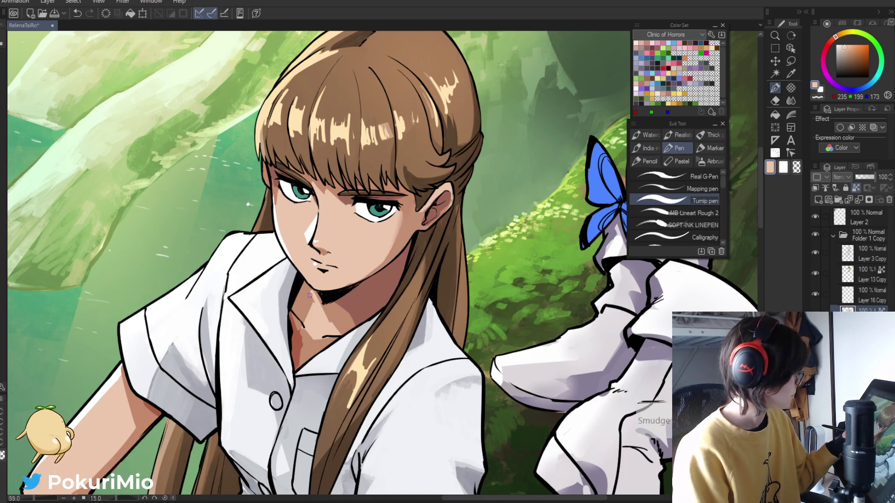
key("i")
scroll(314, 309, "down", 5)
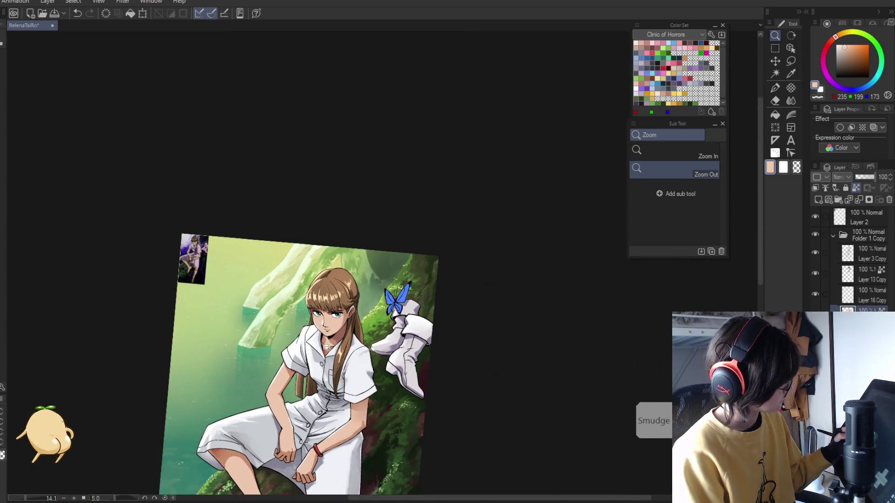
scroll(339, 328, "up", 5)
Blend darker and lighter skin tones under the chin, then reset the view upright to the whole image
left_click(339, 328, "alt")
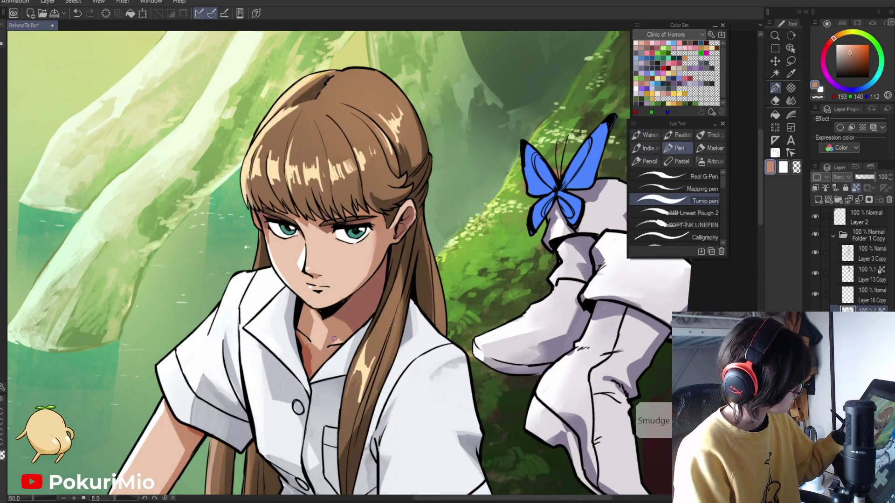
left_click(331, 349, "alt")
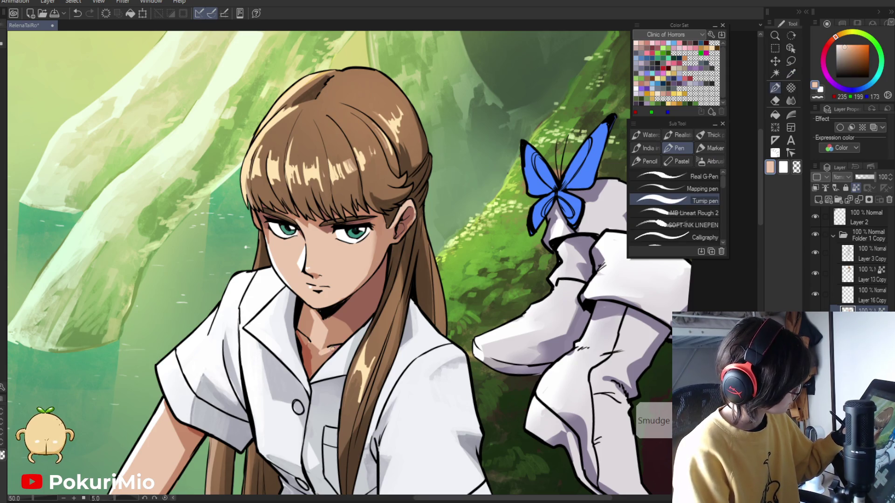
key("minus")
left_click(288, 304, "alt")
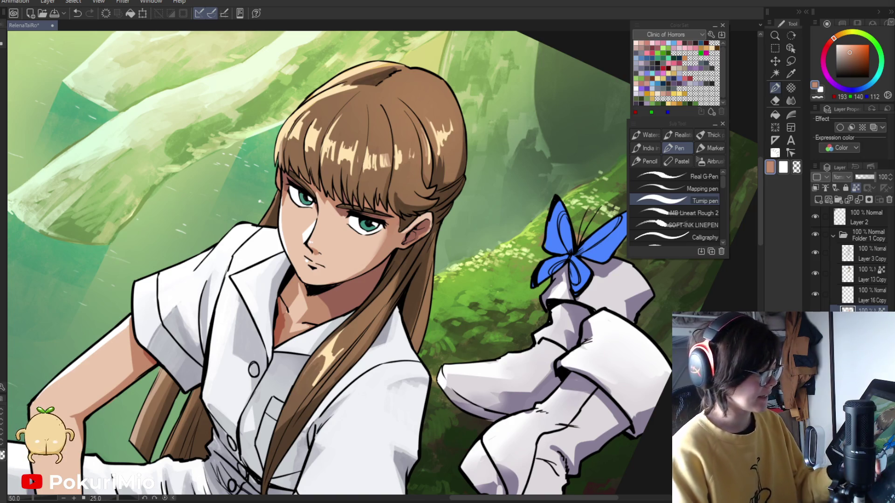
key("ctrl+0")
key("/")
scroll(498, 371, "up", 3)
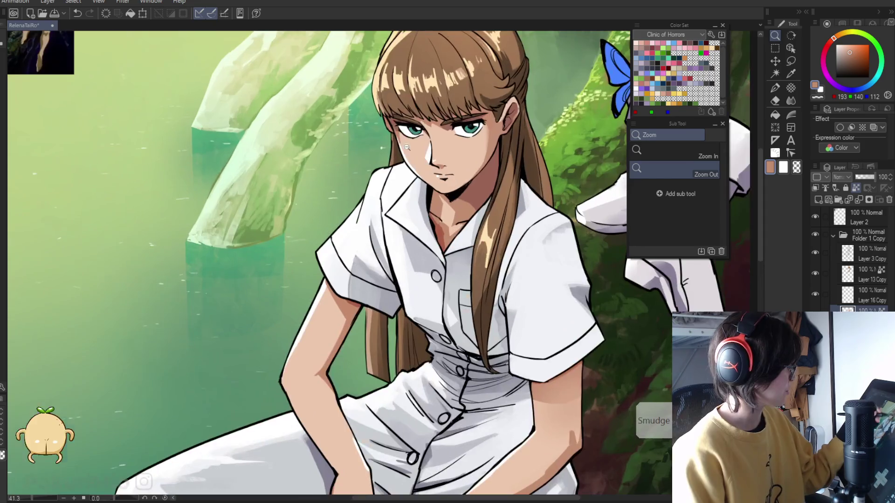
Sample the mid and lighter skin tones and paint a light highlight stroke on the neck
scroll(405, 379, "up", 3)
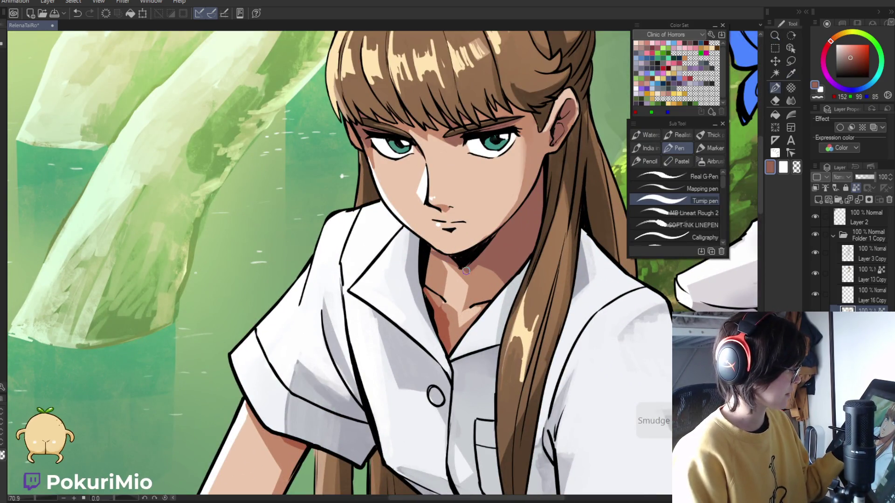
left_click(443, 264, "alt")
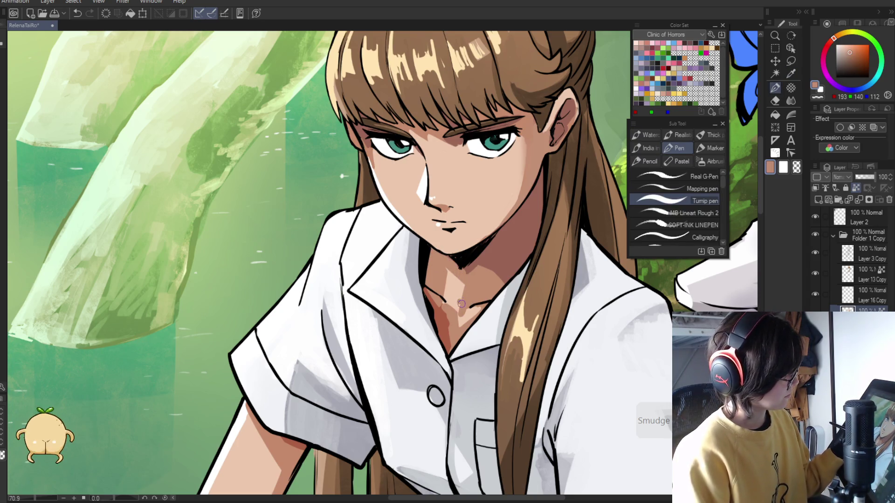
left_click(462, 307, "alt")
left_click_drag(477, 282, 457, 308)
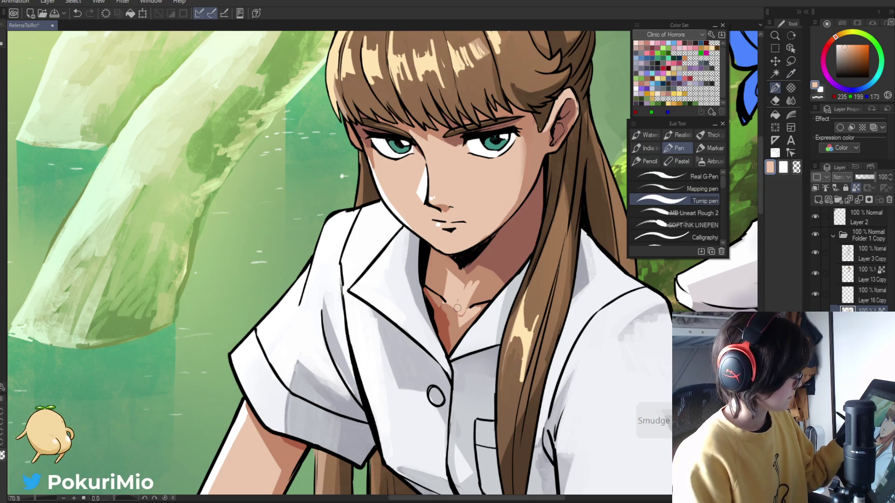
Sample mid and light skin tones again, zooming out to check the overall look and back in
left_click(480, 272, "alt")
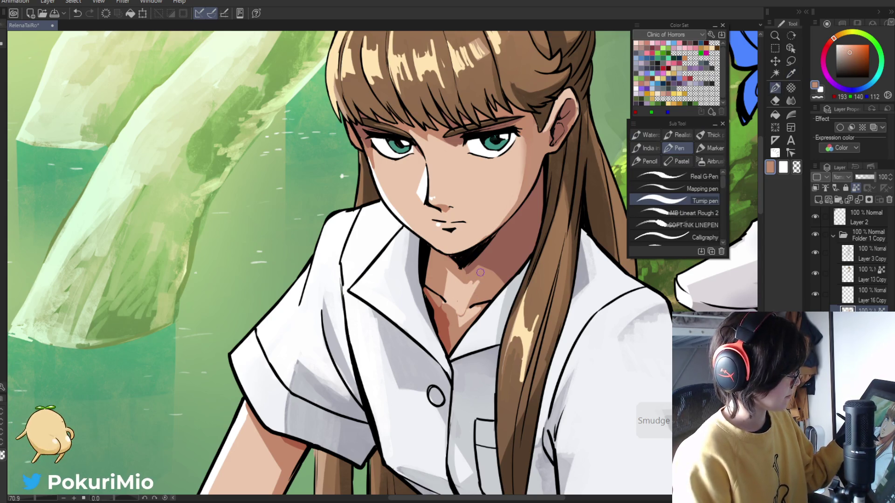
left_click(457, 301, "alt")
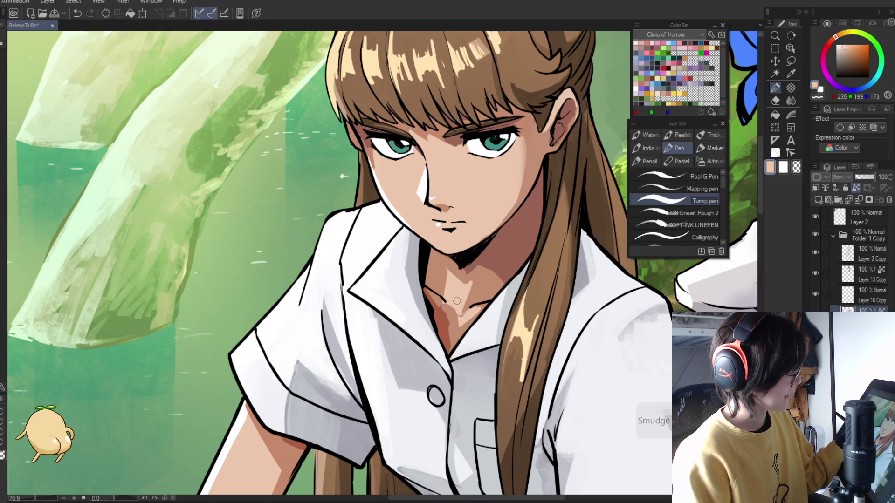
left_click(457, 270, "alt")
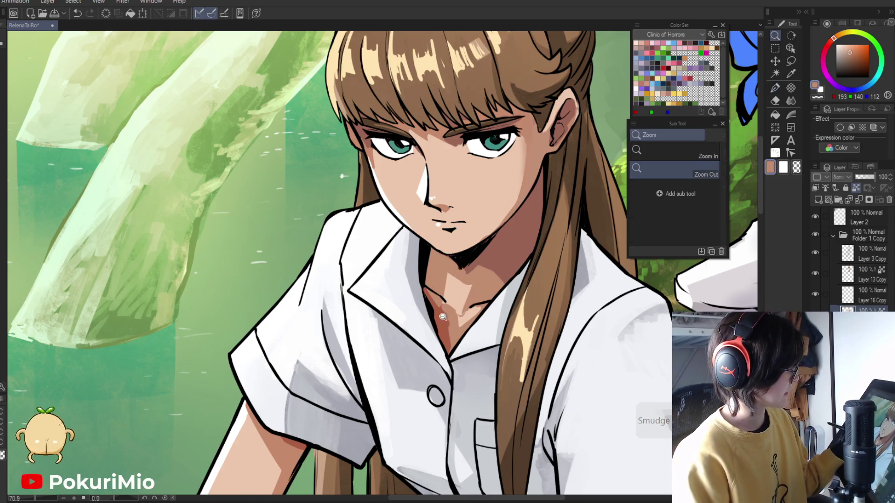
key("ctrl+0")
scroll(420, 311, "up", 5)
left_click(420, 311, "alt")
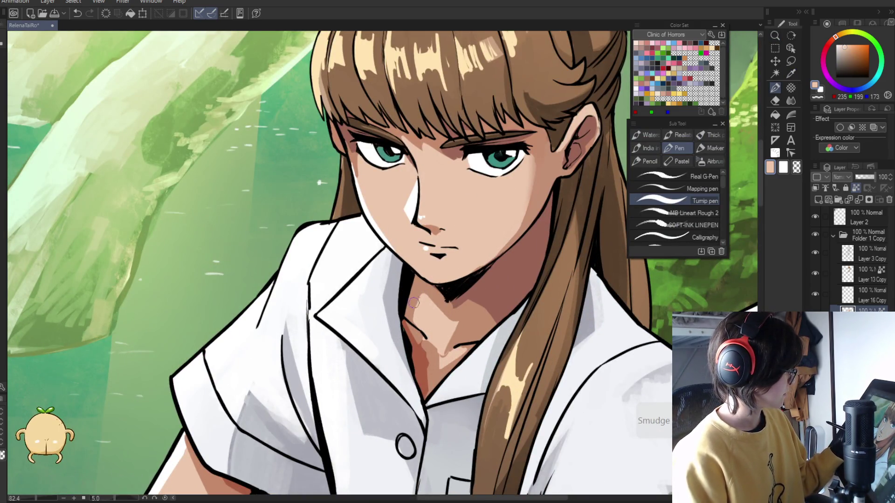
key("ctrl+0")
scroll(410, 335, "up", 5)
Pick the mid and darker shadow skin tones at the neck, then zoom out and back around the neck
key("alt")
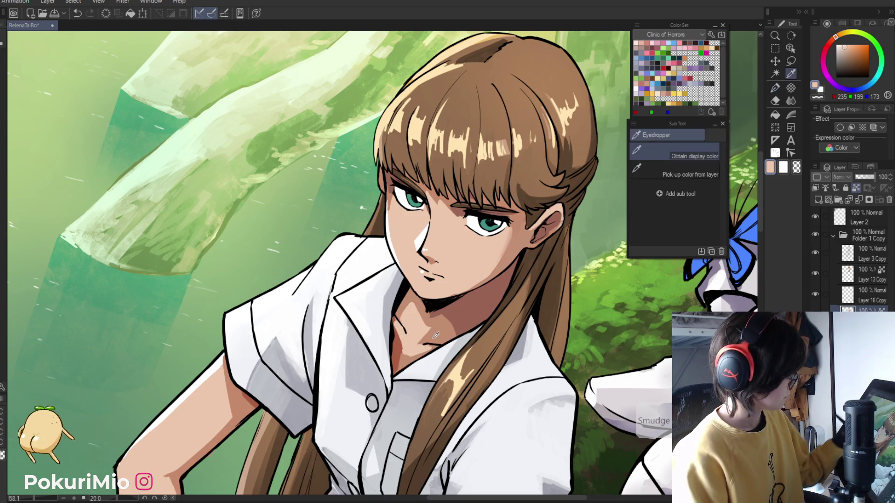
left_click(429, 350, "alt")
left_click(397, 339, "alt")
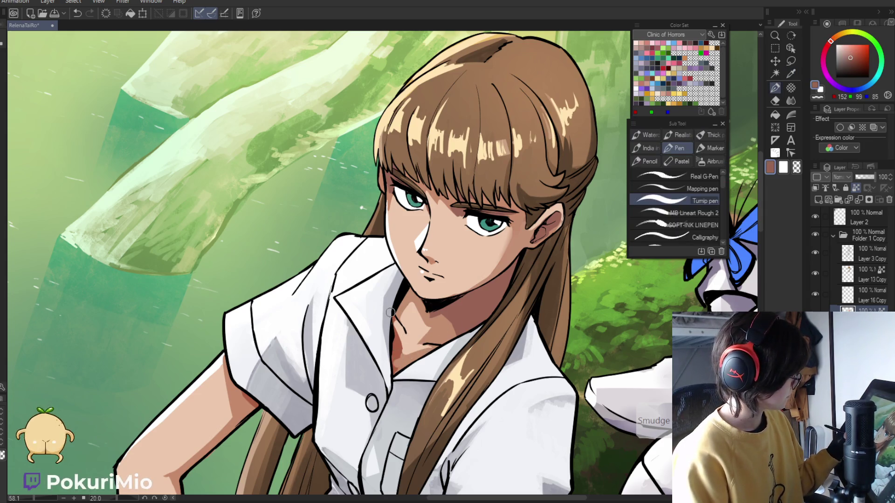
key("ctrl+0")
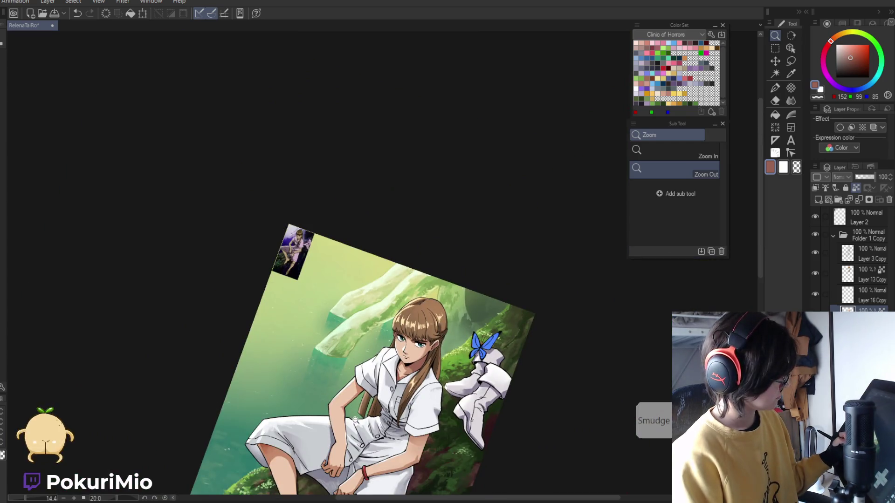
left_click(470, 390)
left_click(439, 359)
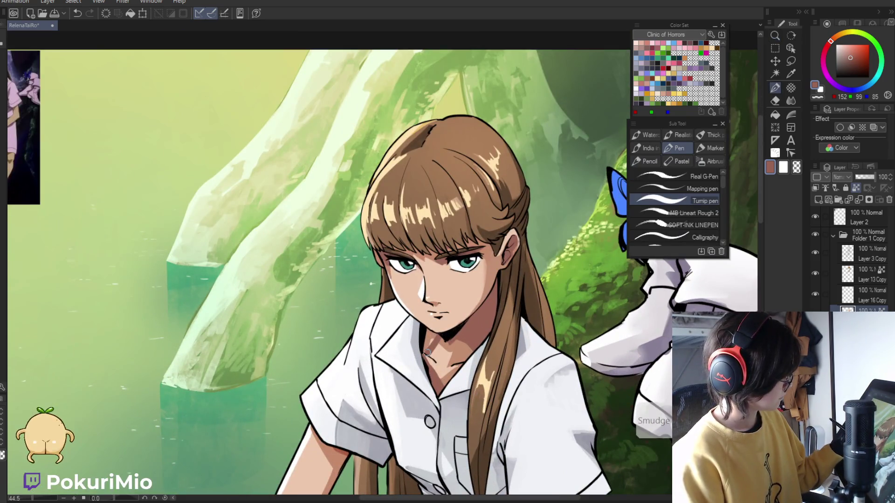
Sample the light skin colour while tilting the view, then zoom out and reset the rotation
key("i")
key("ctrl+0")
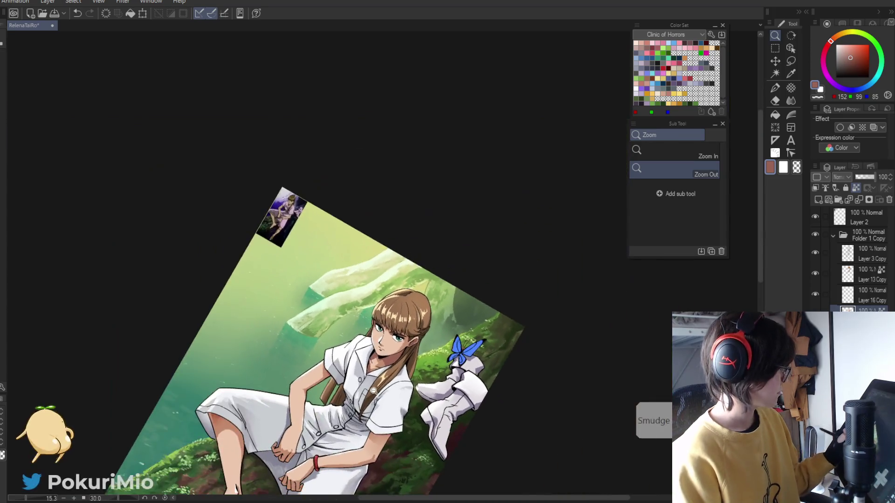
scroll(351, 337, "up", 3)
left_click(350, 337)
key("p")
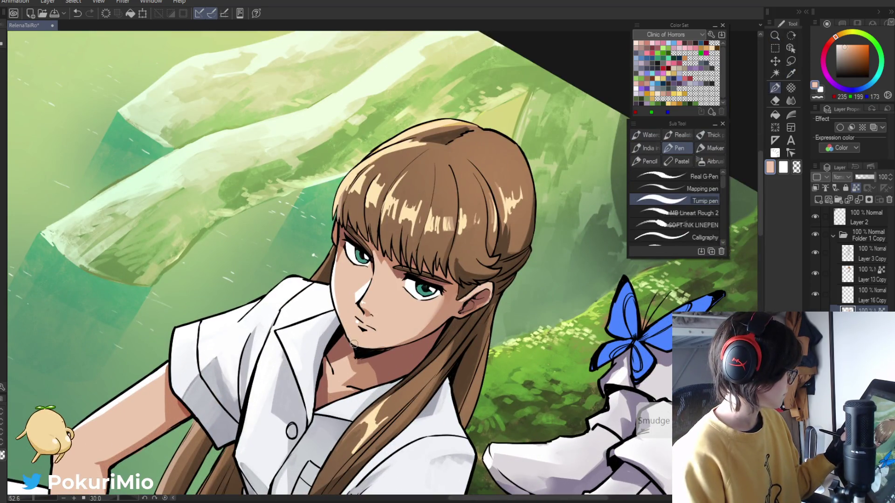
left_click(360, 400)
key("ctrl+0")
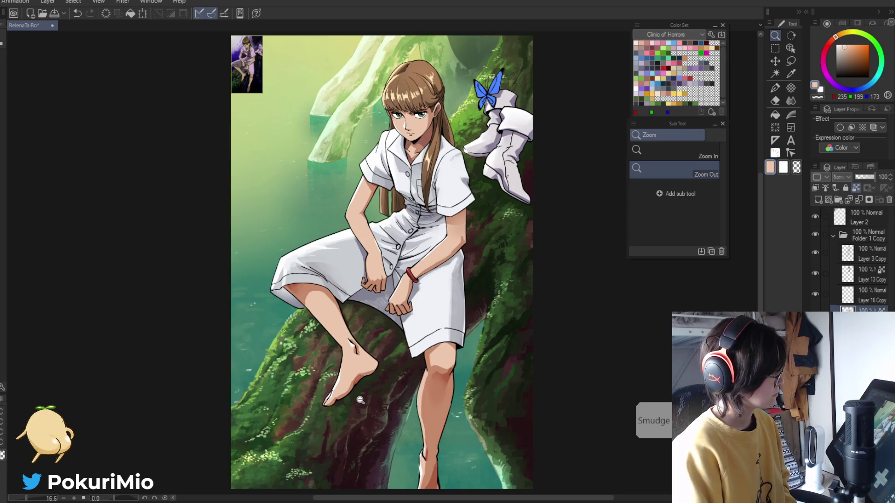
scroll(407, 123, "up", 6)
Paint soft darker skin-tone shading strokes across the neck, zooming in on the tilted neck area
key("j")
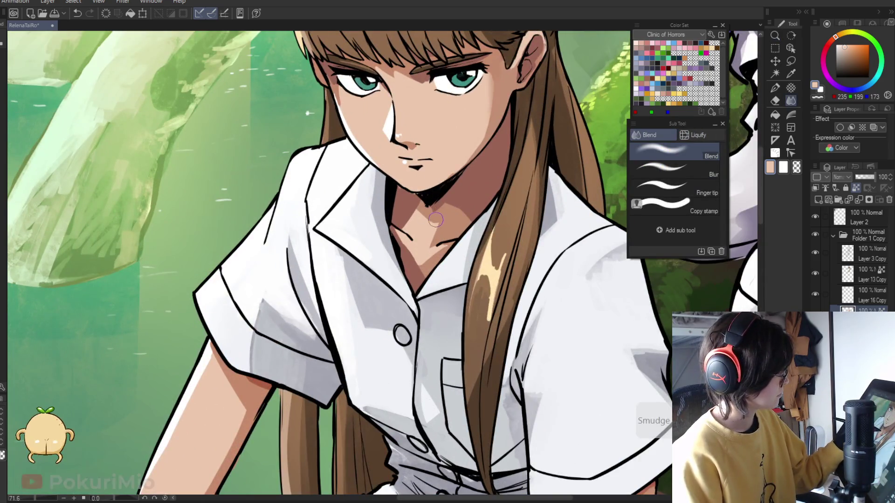
key("i")
left_click(421, 215)
key("p")
mouse_move(440, 233)
left_mouse_down()
mouse_move(421, 245)
mouse_move(410, 230)
left_mouse_up()
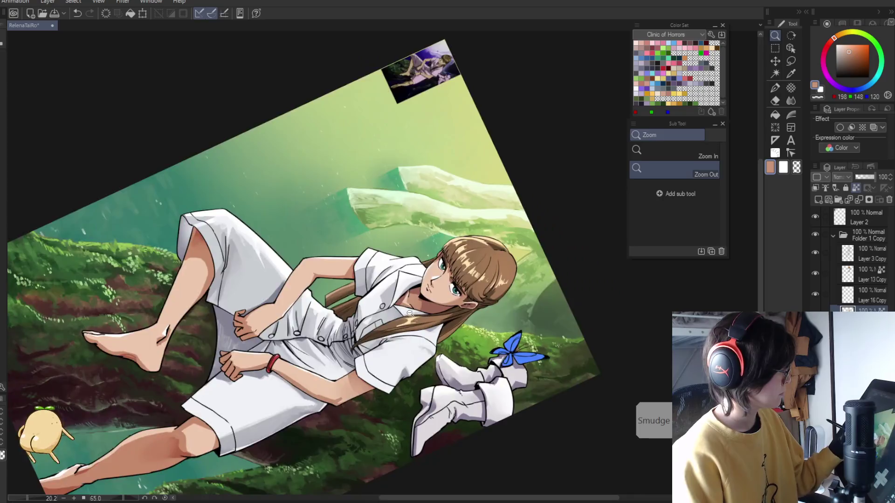
key("i")
left_click(439, 292)
key("p")
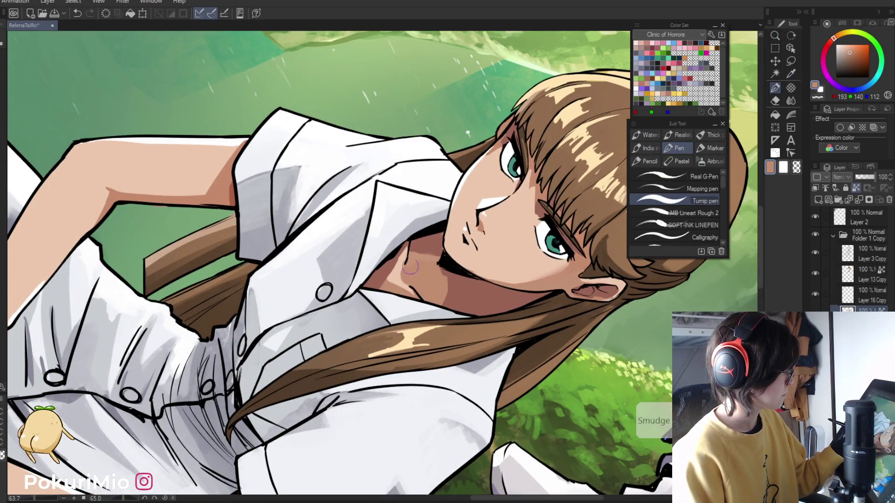
Pick up the light and mid skin tones, rotating the view and zooming out and back to the face
key("i")
key("p")
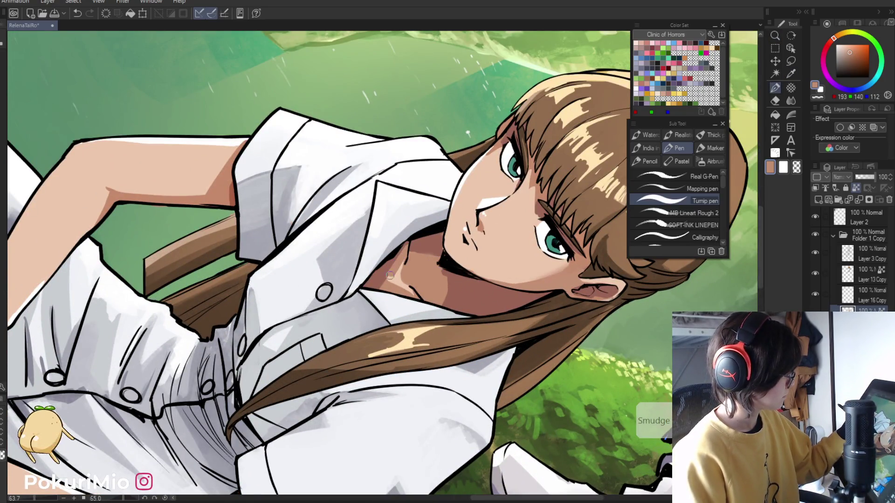
key("i")
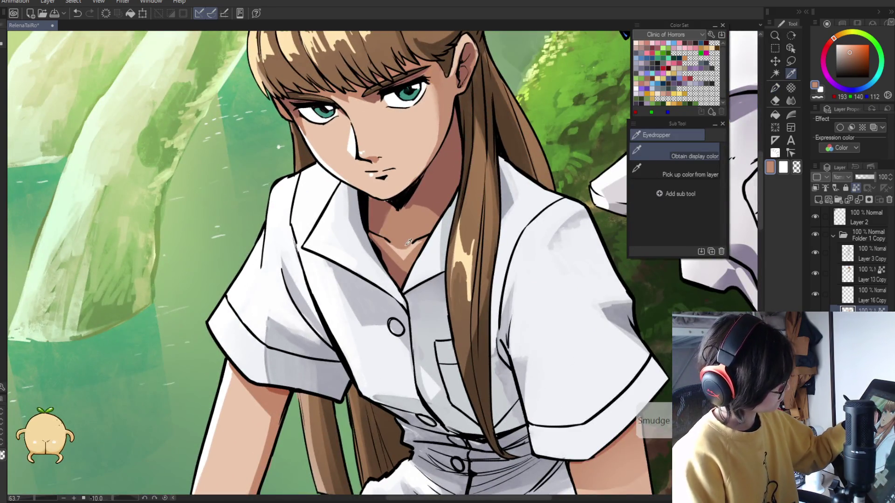
left_click(418, 242)
key("p")
key("i")
left_click(405, 247)
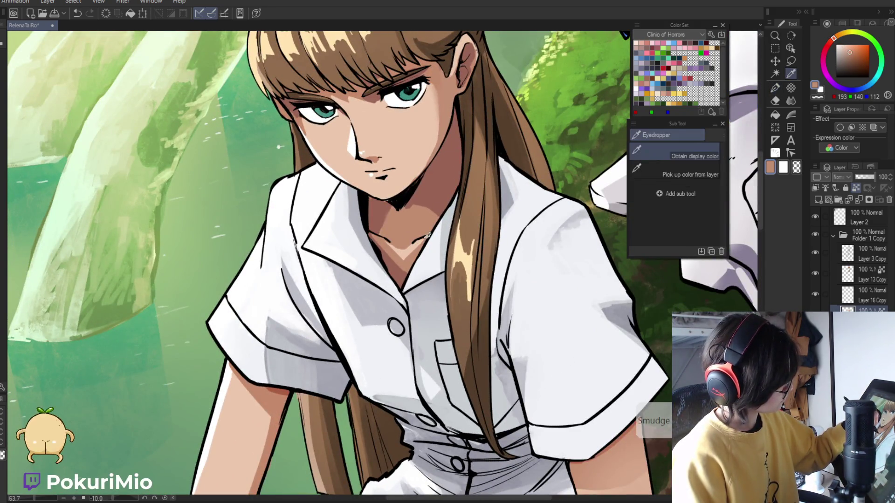
key("p")
left_click_drag(401, 271, 382, 344)
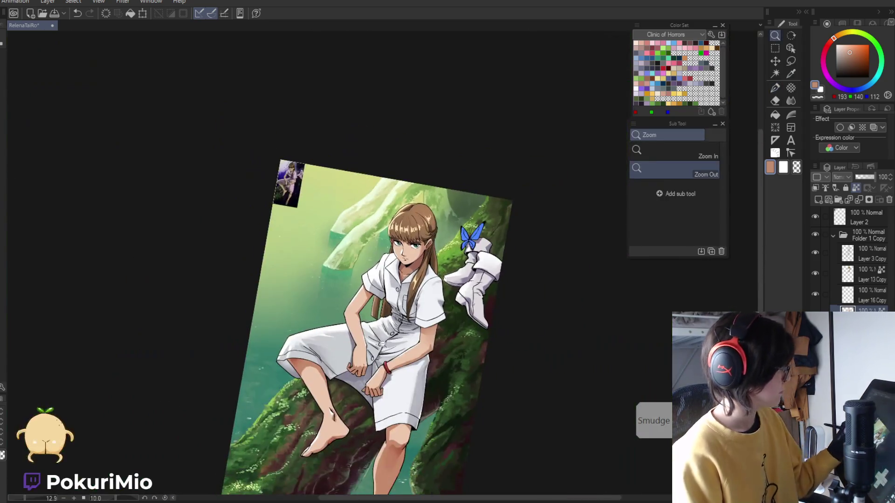
left_click_drag(404, 268, 396, 219)
Refine the neck with the dark shadow skin colour, then fit the whole image upright in the window
key("i")
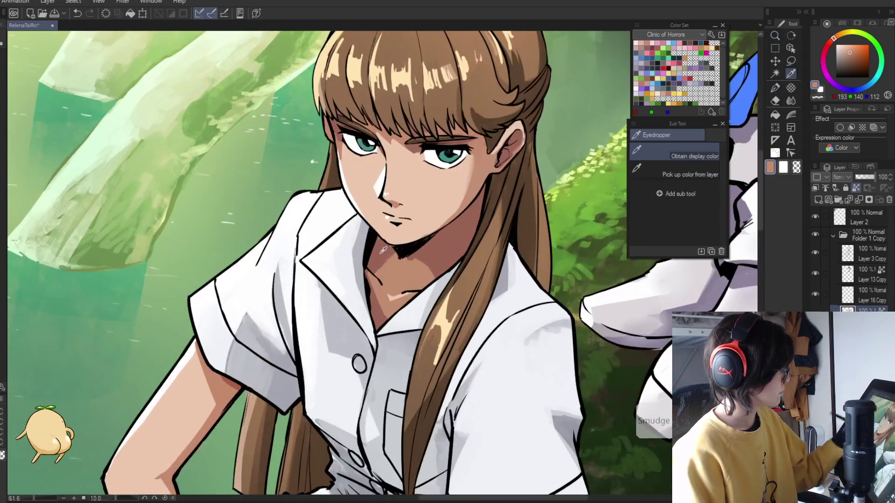
left_click(378, 240)
key("p")
key("ctrl+space")
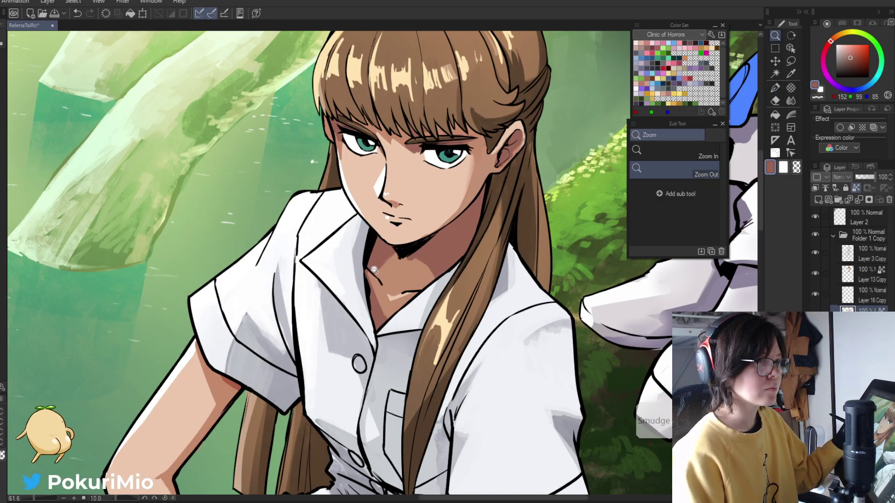
mouse_move(375, 274)
left_mouse_down()
mouse_move(375, 340)
mouse_move(387, 298)
mouse_move(429, 256)
left_mouse_up()
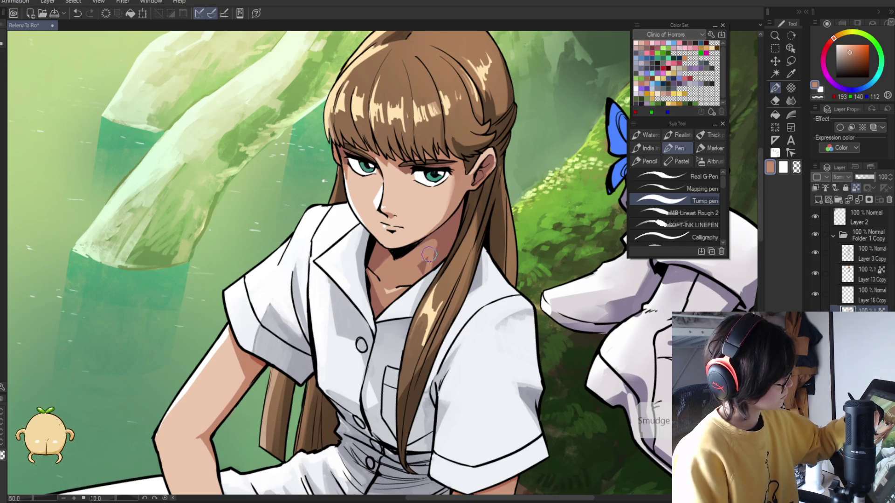
left_click(422, 261, "alt")
key("asciicircum")
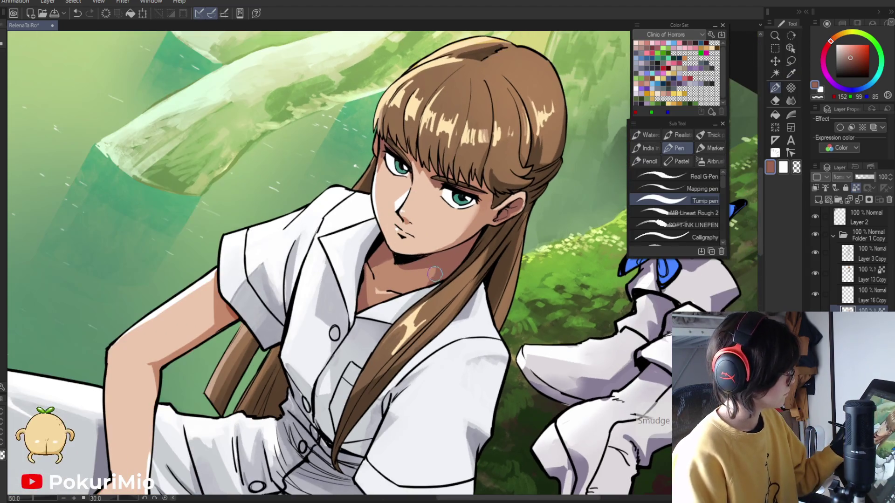
mouse_move(420, 301)
left_mouse_down()
mouse_move(416, 273)
mouse_move(414, 302)
left_mouse_up()
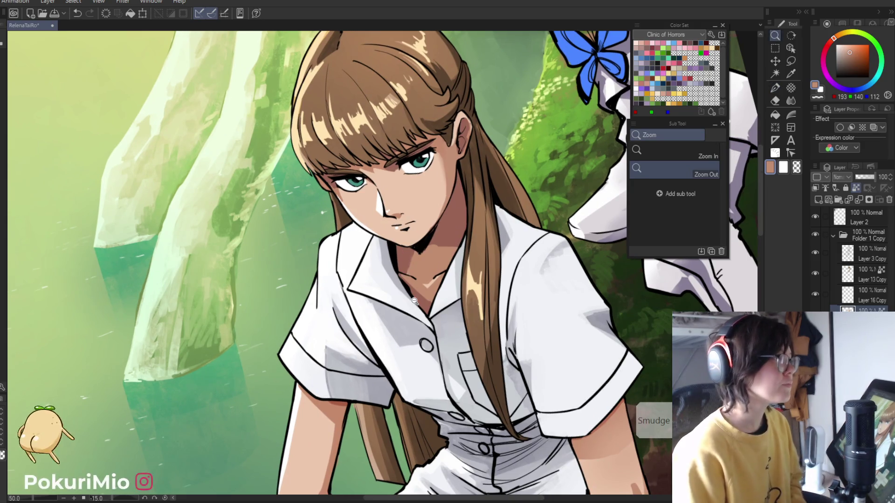
key("ctrl+0")
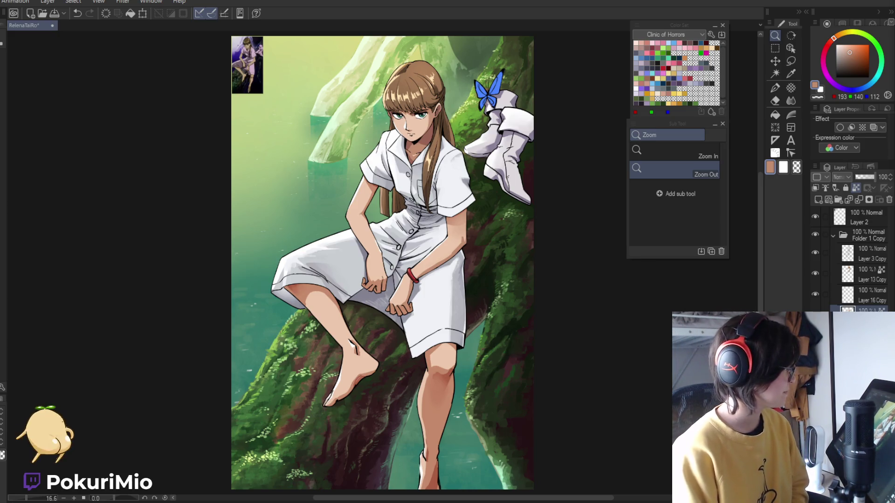
Zoom out to view the whole illustration
key("j")
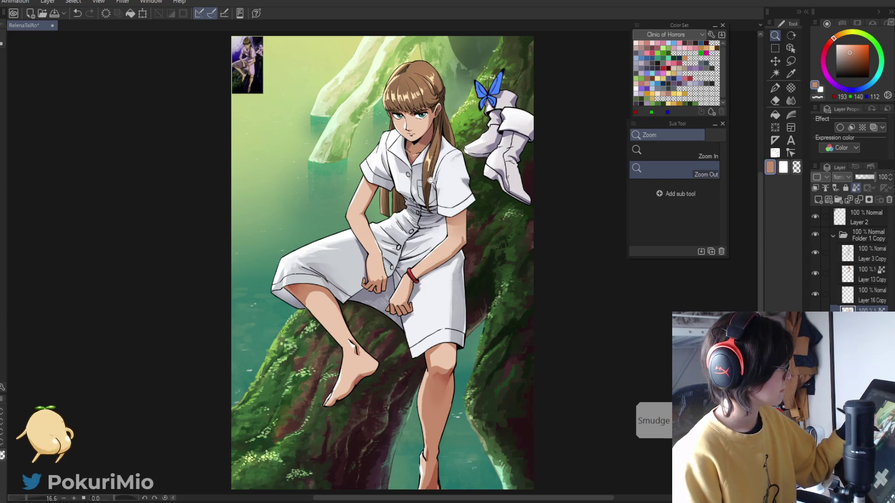
scroll(430, 180, "up", 2)
key("p")
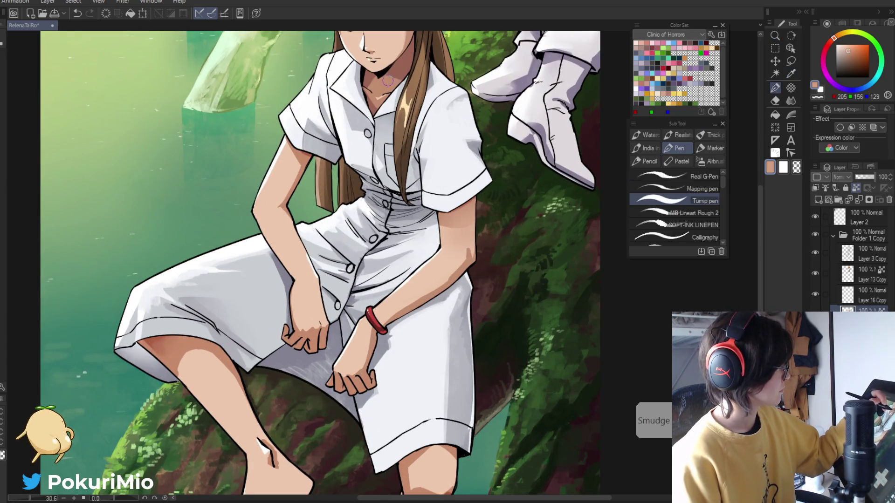
key("/")
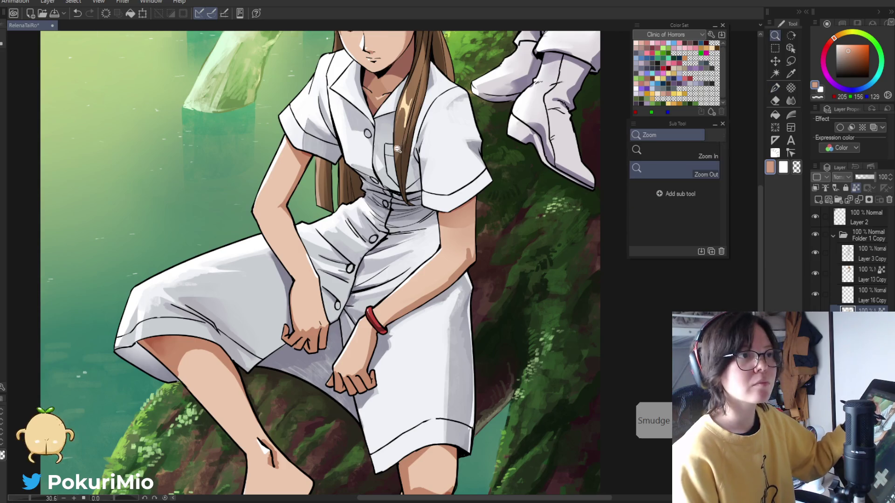
scroll(406, 268, "down", 2)
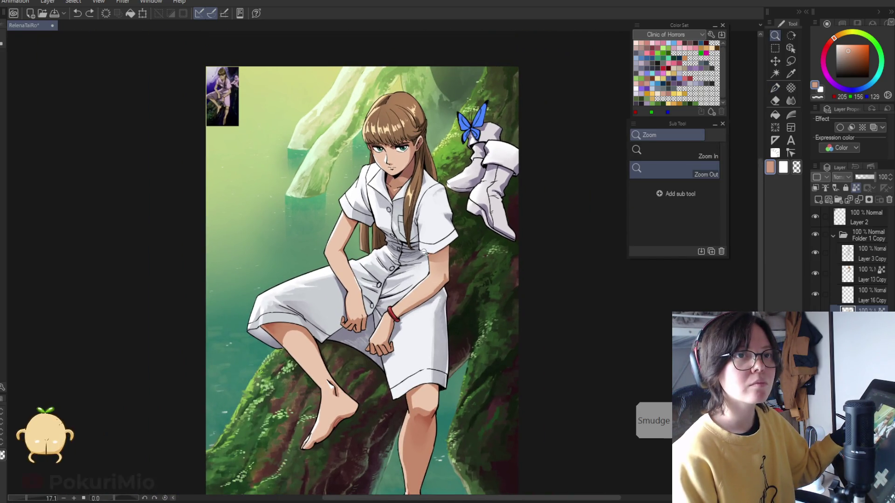
scroll(396, 164, "up", 3)
scroll(434, 164, "up", 1)
Sample the mid and darker shadow skin tones from the neck area
key("i")
left_click(433, 164)
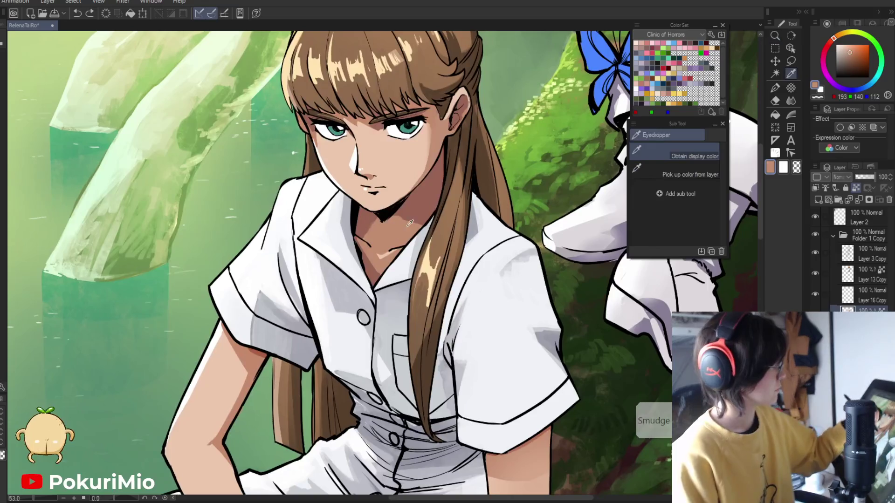
key("p")
key("i")
left_click(438, 172)
key("p")
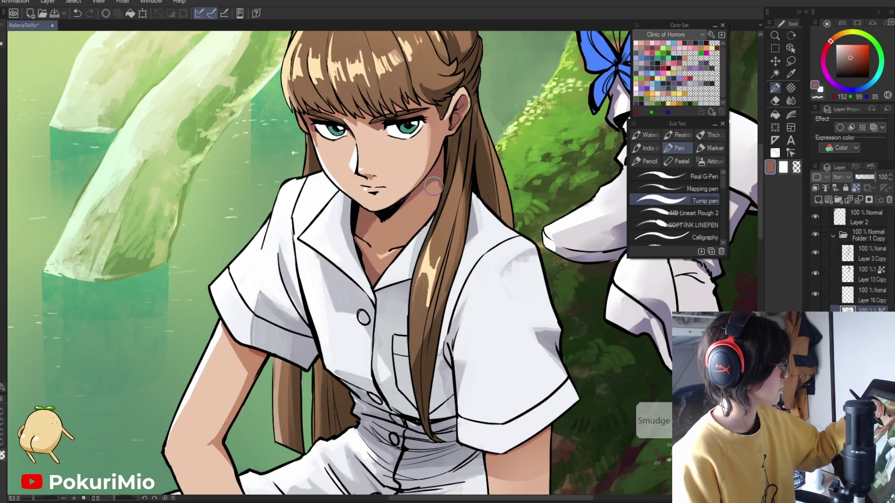
key("i")
left_click(444, 173)
key("p")
key("i")
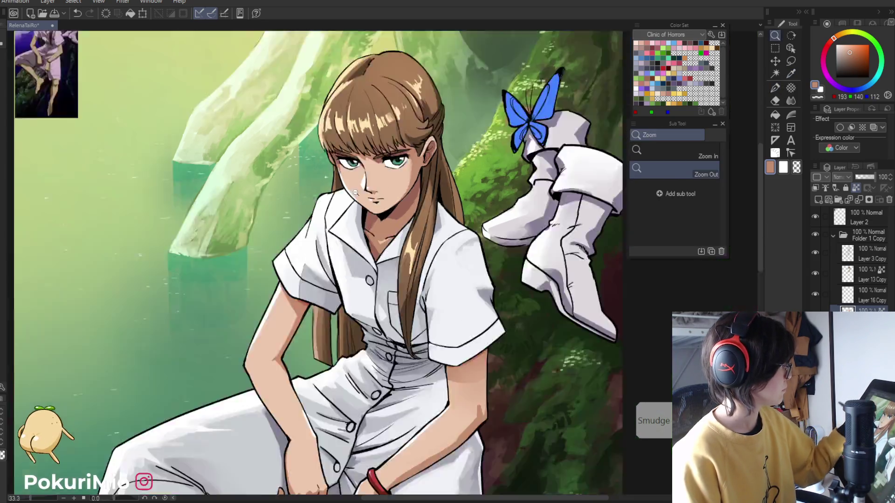
key("p")
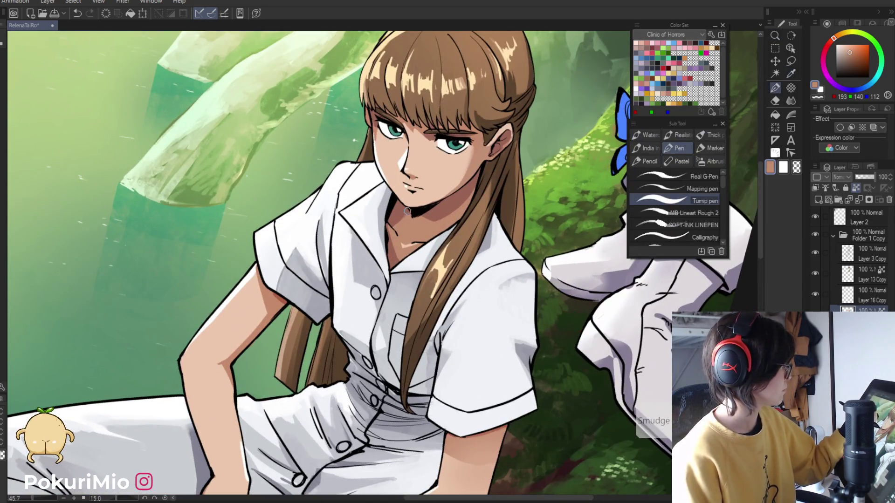
Zoom and rotate the view in and out around the girl's face to check it
left_click_drag(407, 219, 381, 373)
key("minus")
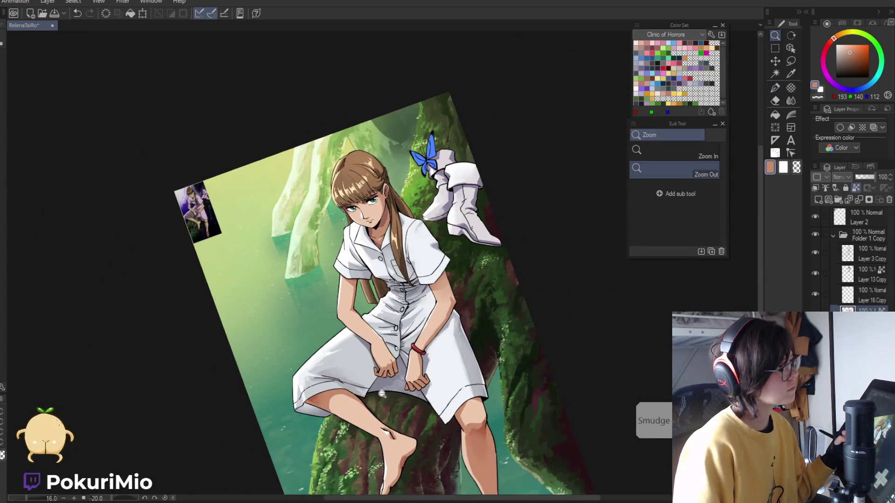
mouse_move(369, 267)
left_mouse_down()
mouse_move(397, 210)
mouse_move(396, 289)
mouse_move(415, 387)
left_mouse_up()
key("p")
key("plus")
key("plus")
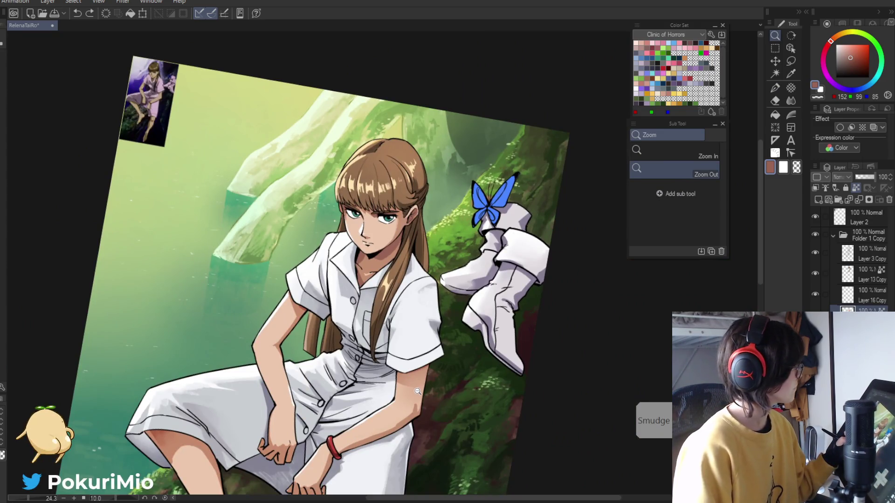
left_click(386, 223)
key("p")
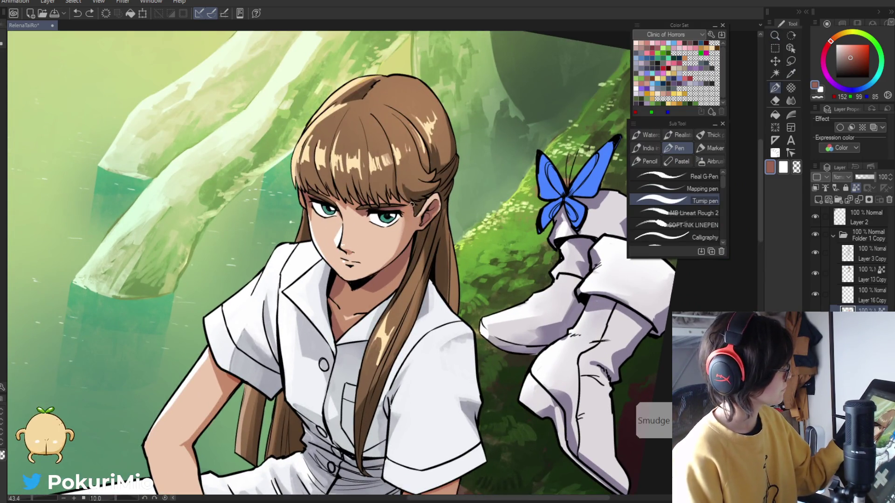
key("i")
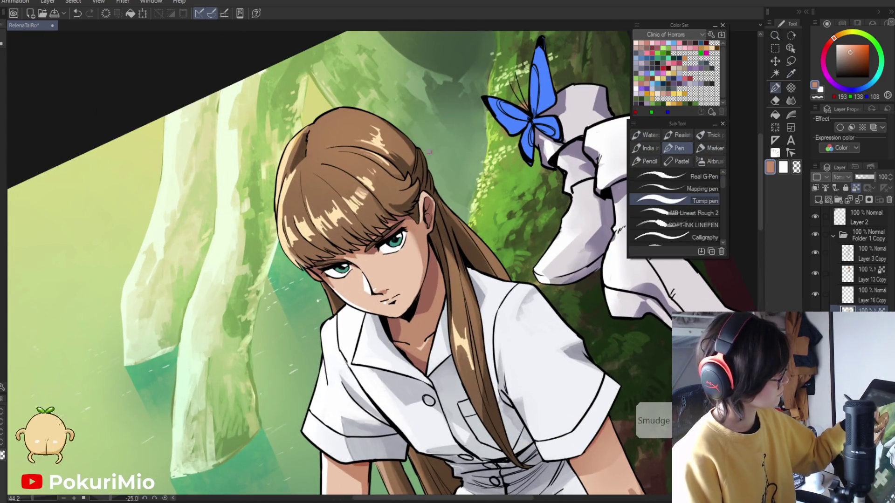
Show the Navigator, mirror the view horizontally, and zoom in on the face step by step
key("slash")
left_click(842, 23)
left_click(880, 97)
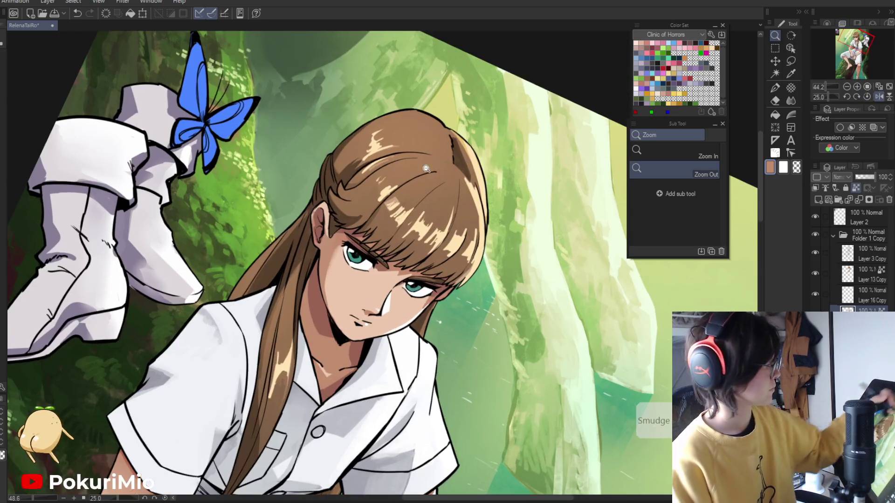
left_click(311, 289)
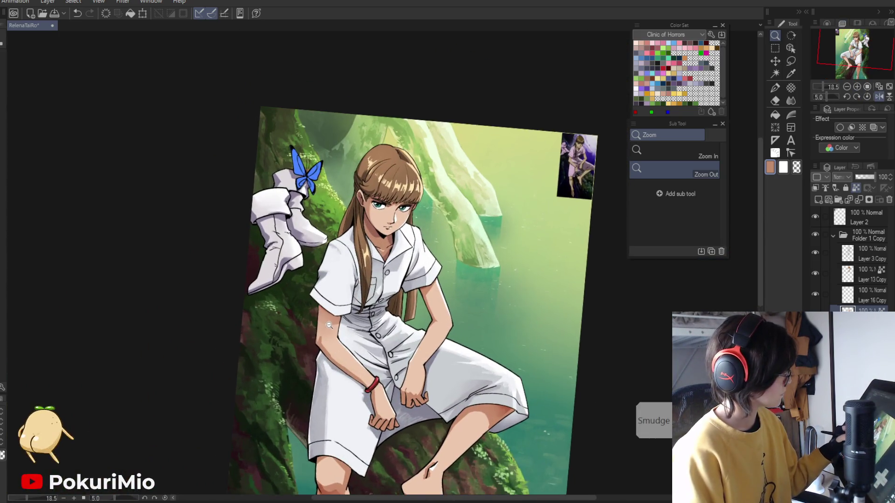
left_click(329, 325)
left_click(371, 219)
key("p")
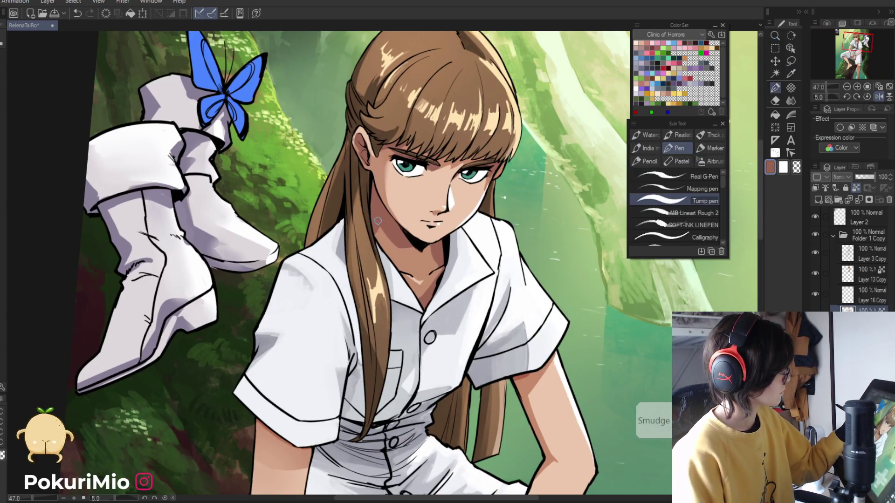
Zoom out to the legs, reset the view to unflipped and fitted, and save the illustration
key("/")
left_click_drag(375, 231, 377, 377)
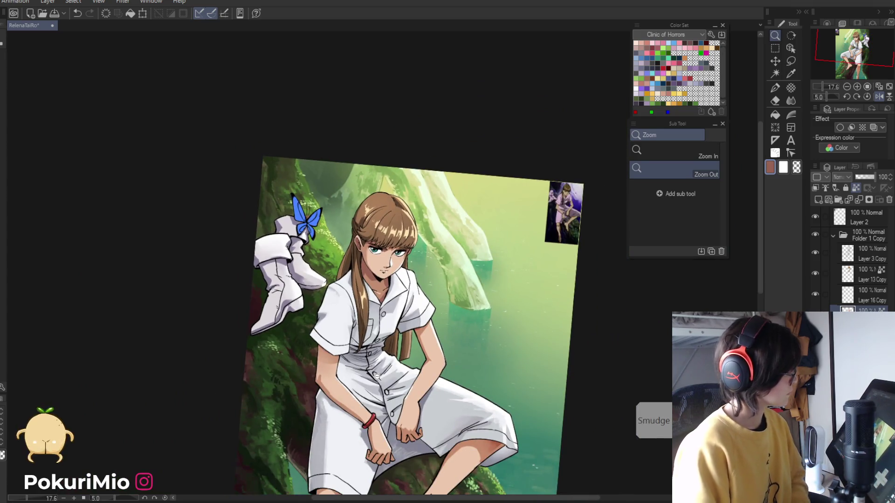
left_click_drag(386, 399, 394, 344)
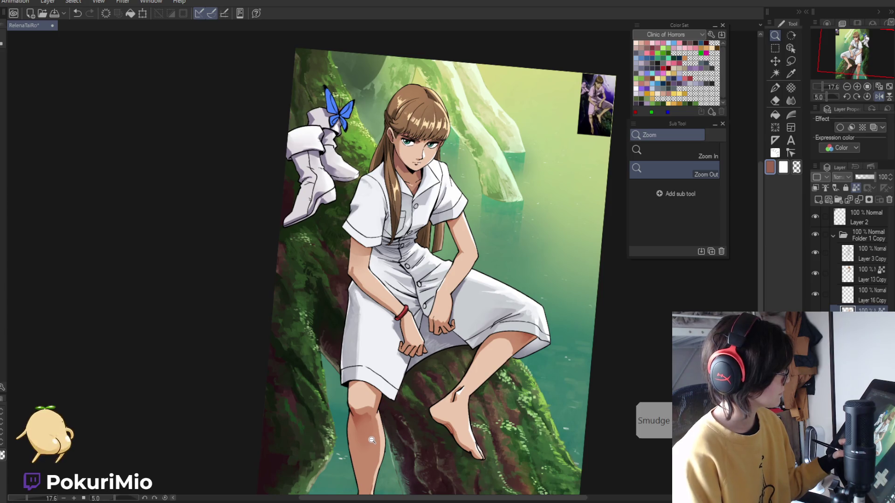
key("ctrl+0")
key("ctrl+s")
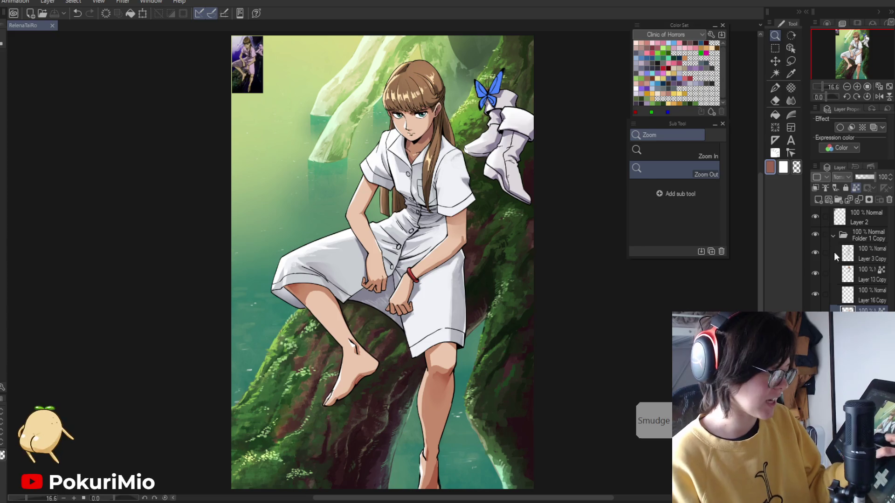
Toggle Folder 1's visibility to compare the dress, leaving it hidden, and expand Folder 1 Copy
left_click(833, 235)
left_click(815, 250)
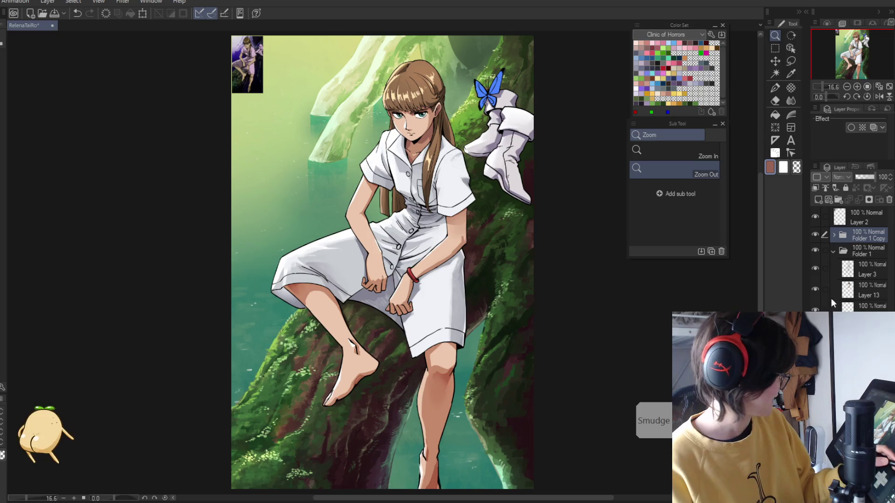
left_click(815, 250)
left_click(834, 251)
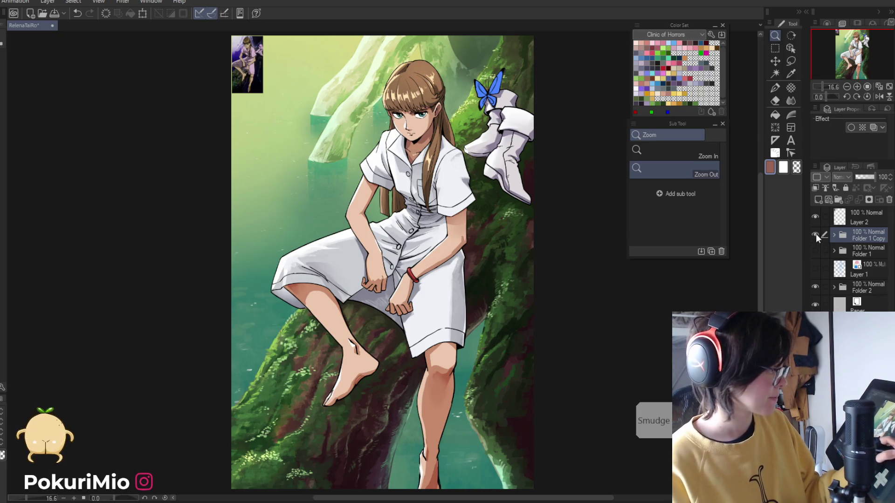
left_click(818, 251)
left_click(818, 250)
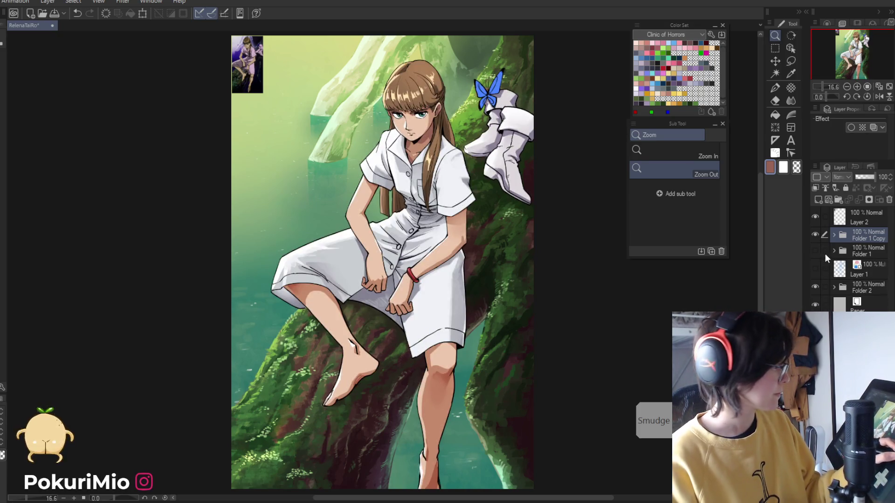
left_click(834, 235)
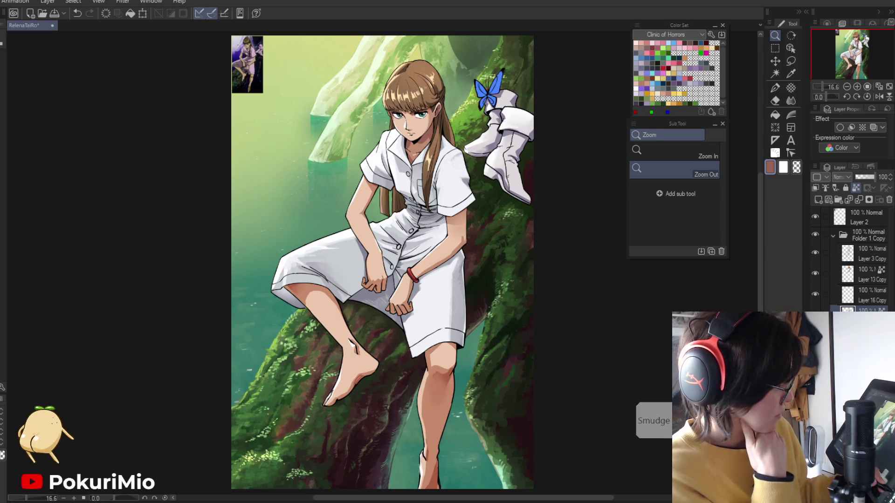
Raise the Overlay layer's opacity from 77% to 100% and zoom out to view the illustration
scroll(857, 256, "down", 3)
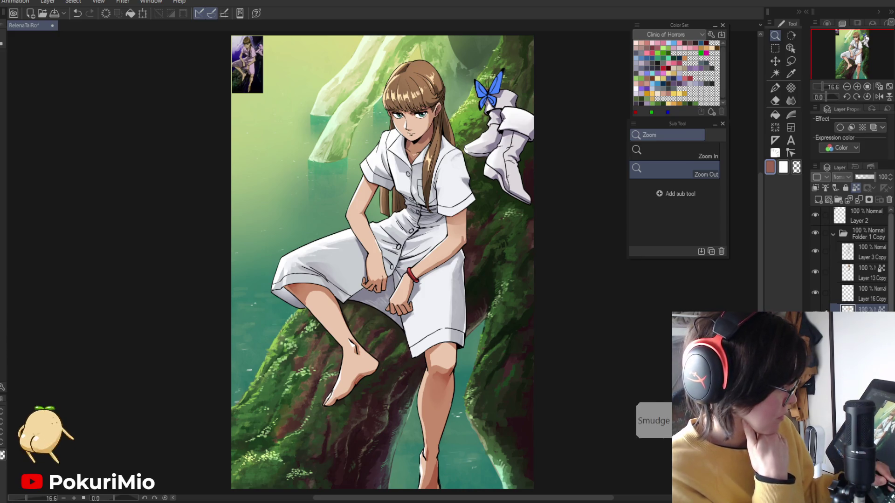
left_click(867, 251)
left_click_drag(870, 179, 875, 177)
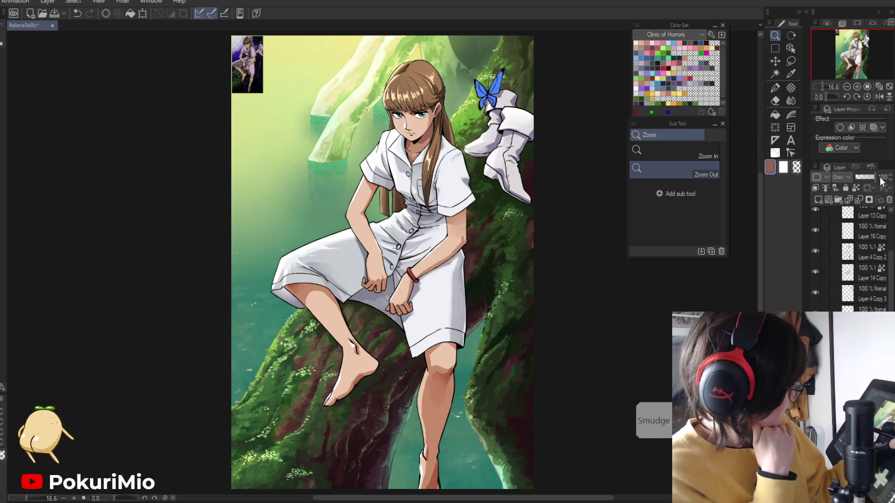
key("ctrl+minus")
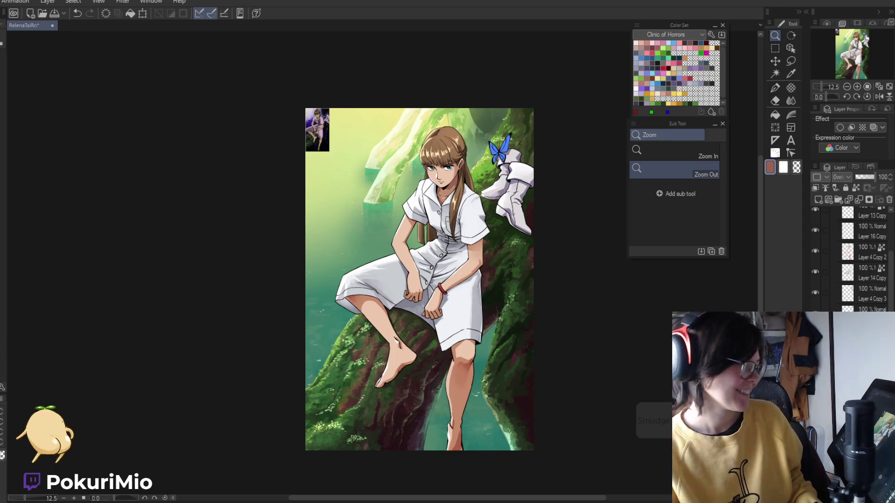
Erase touch-ups with the Soft eraser, save the illustration, and switch to the unagi senbei image results
key("j")
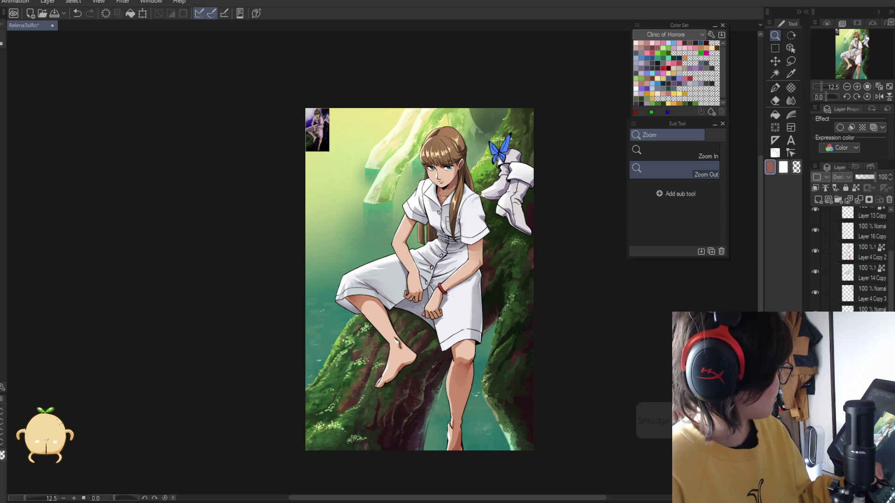
scroll(853, 259, "down", 5)
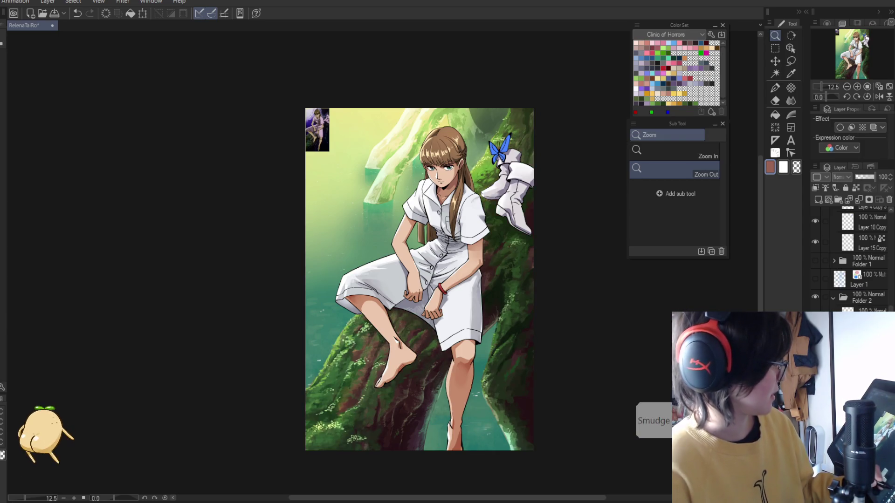
key("e")
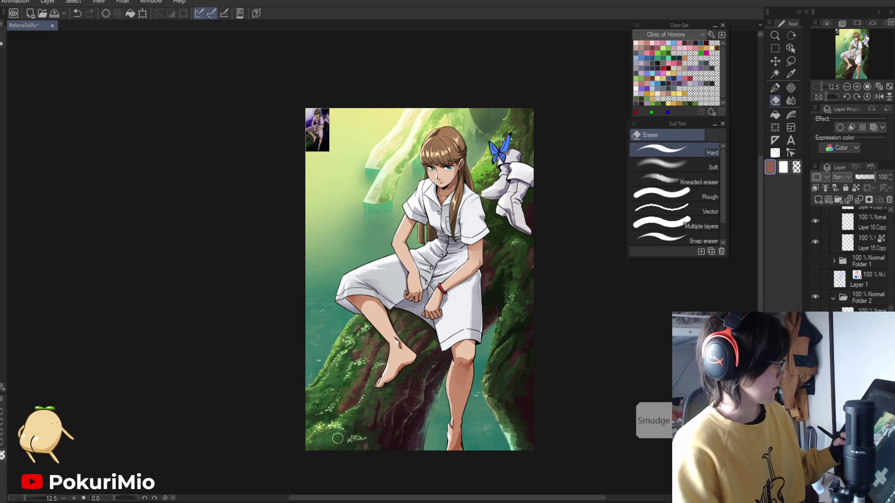
left_click(676, 164)
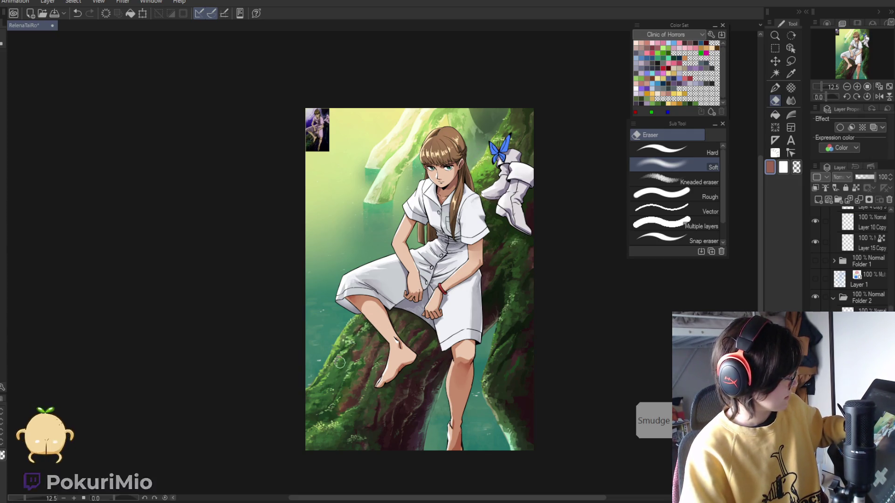
key("ctrl+s")
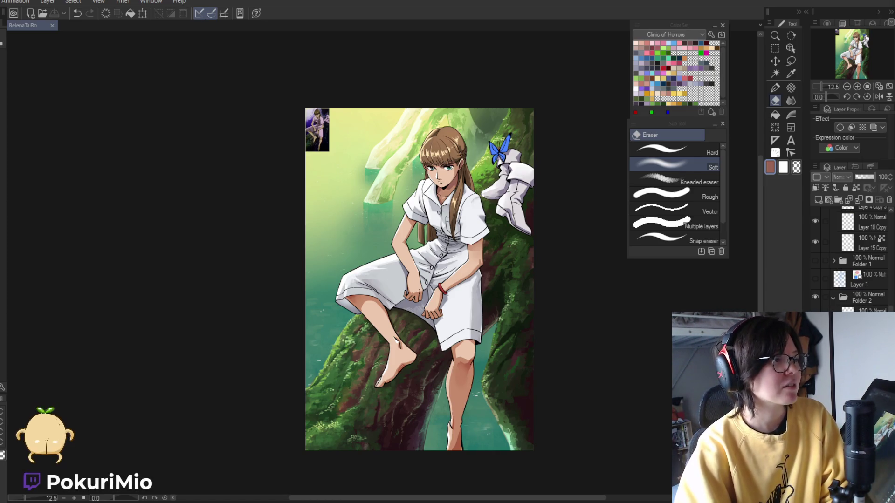
key("alt+Tab")
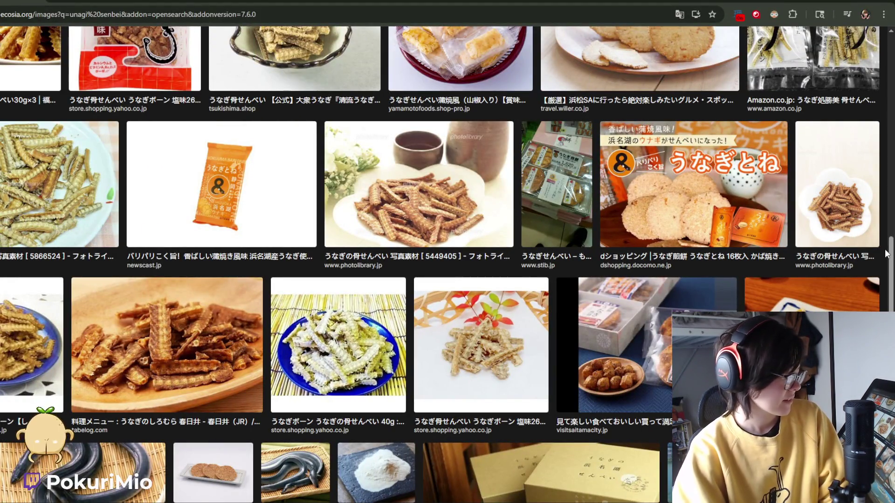
scroll(887, 254, "up", 6)
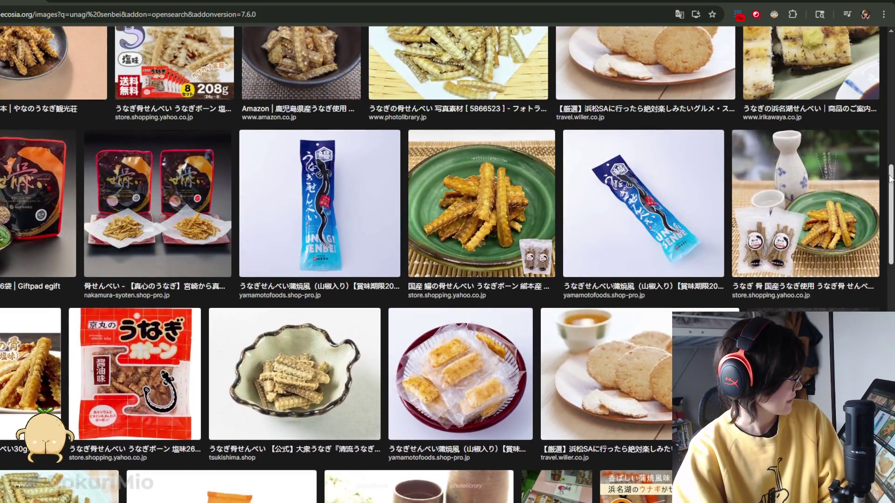
mouse_move(340, 189)
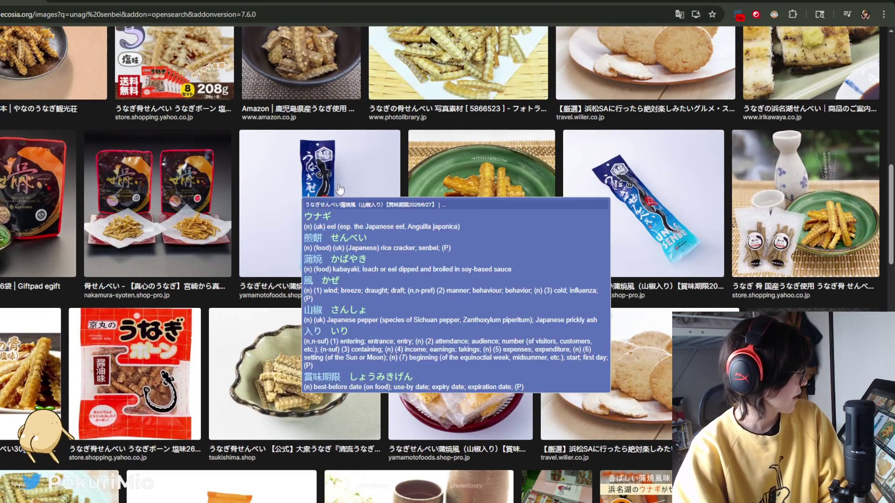
scroll(472, 258, "up", 5)
mouse_move(472, 258)
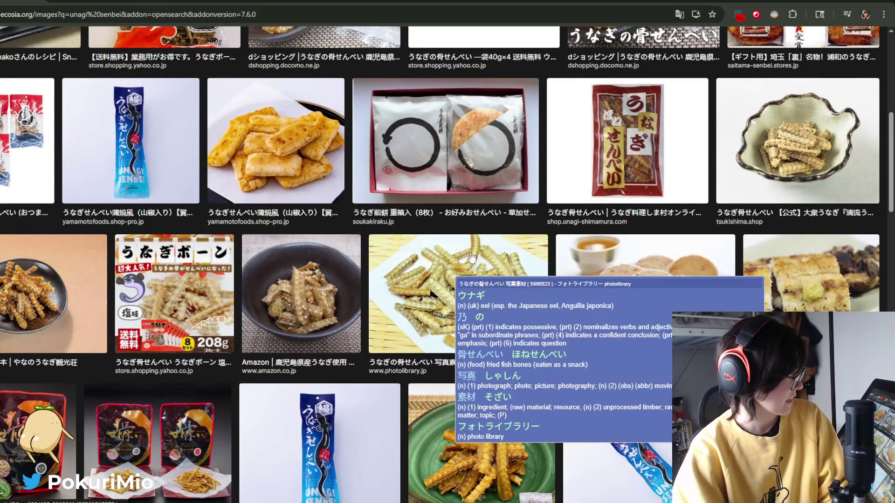
mouse_move(890, 179)
left_mouse_down()
mouse_move(893, 150)
mouse_move(891, 280)
left_mouse_up()
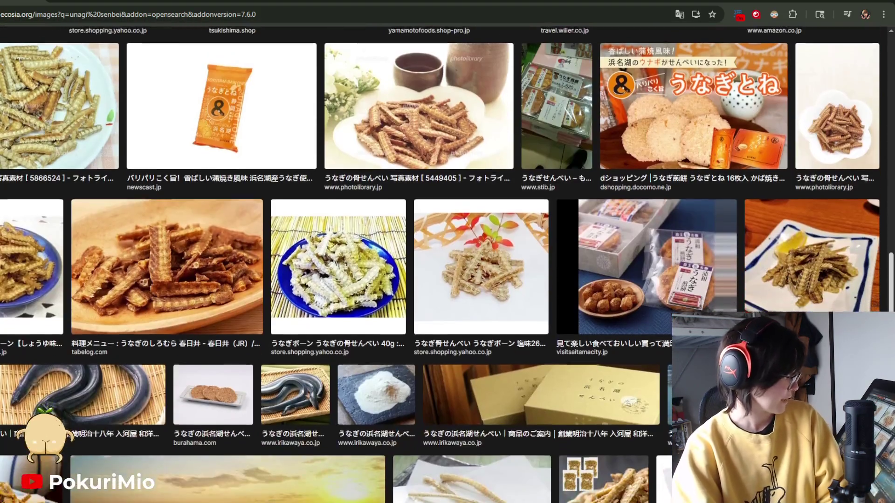
scroll(439, 265, "down", 1)
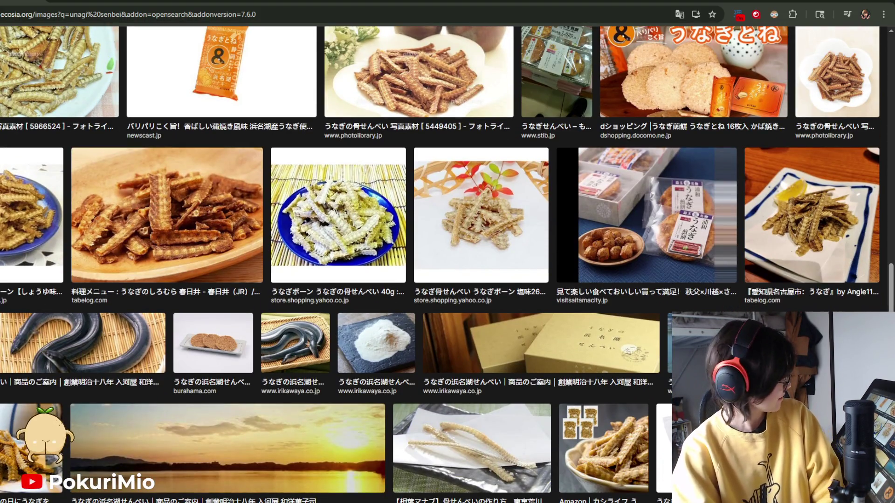